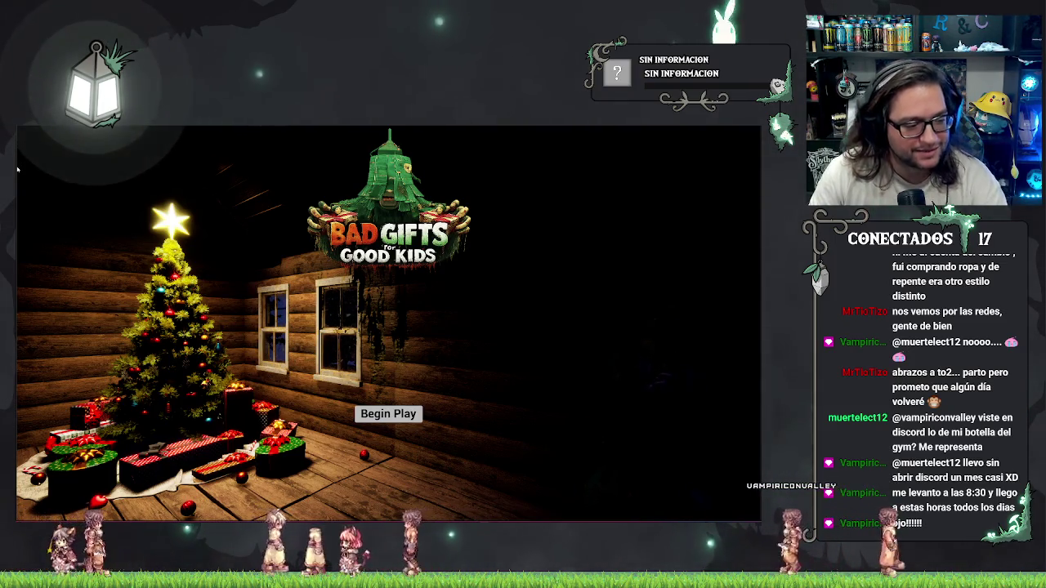
# Stop the Bad Gifts for Good Kids play-in-editor session at its title screen.
pyautogui.press('Escape')
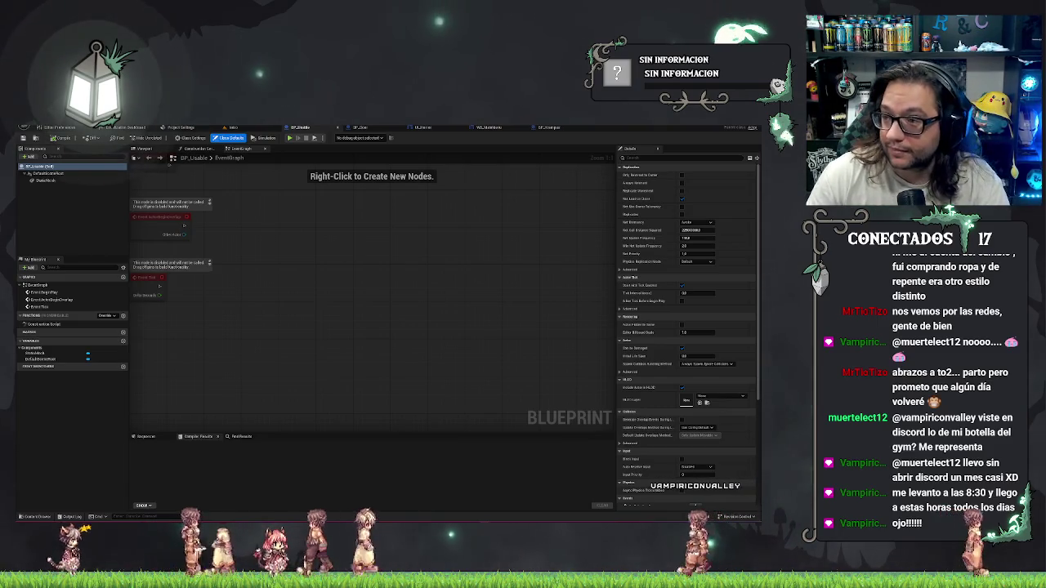
# Switch to the Settings widget blueprint's RestoreGraphicsWidget graph with Alt+Tab.
pyautogui.hotkey('alt', 'Tab')
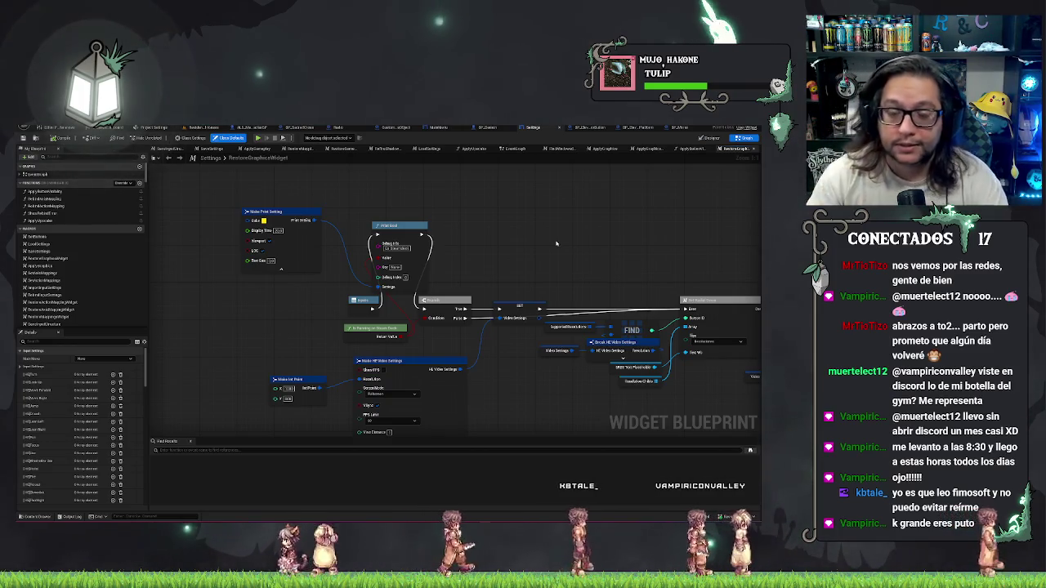
# Select two nodes, view the ApplyGraphicsSteamDeck graph, then return to the Settings event graph.
pyautogui.moveTo(195, 208); pyautogui.dragTo(445, 266)
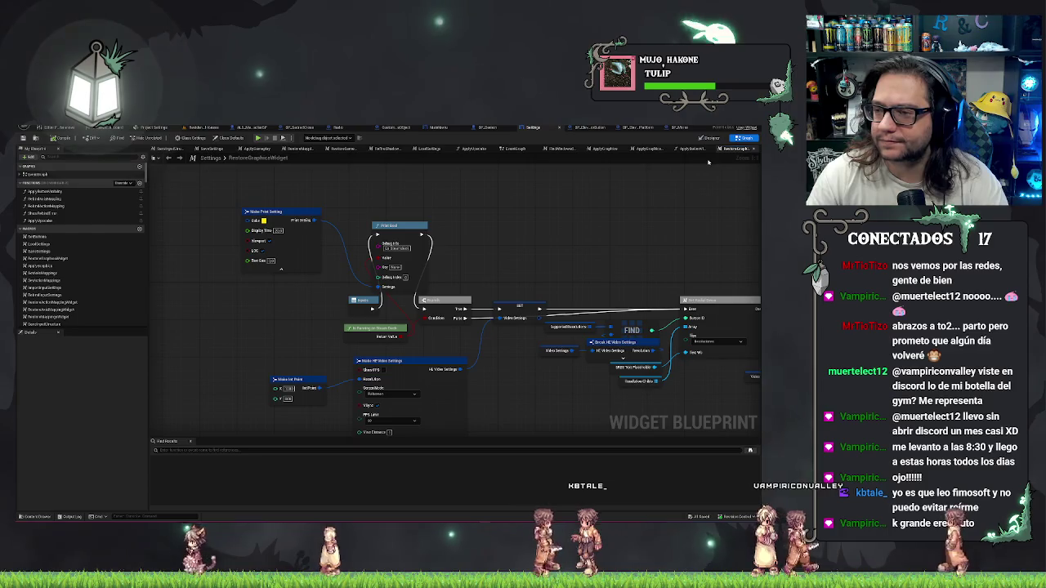
pyautogui.moveTo(709, 172); pyautogui.dragTo(637, 161)
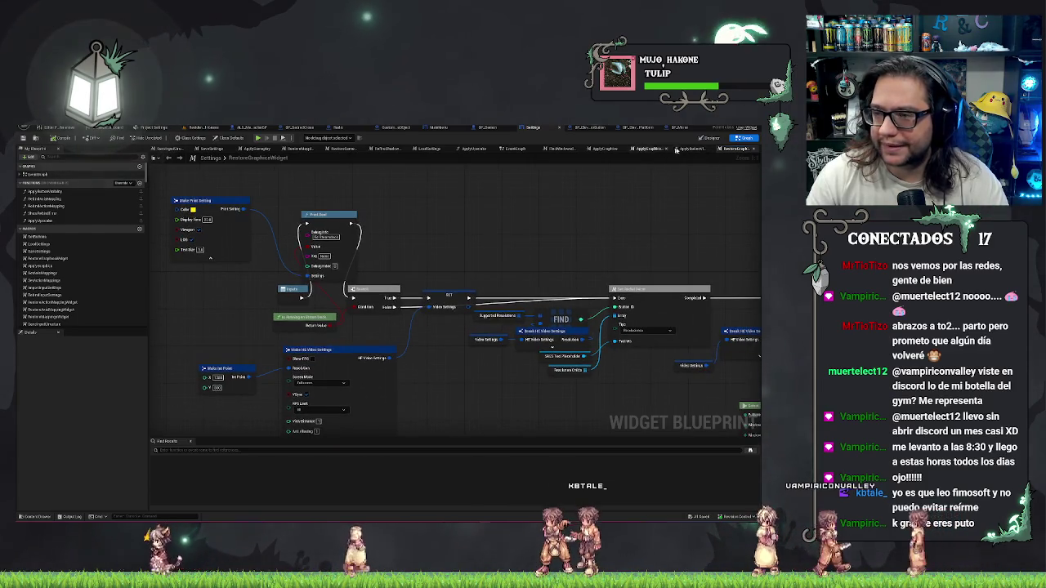
pyautogui.click(642, 150)
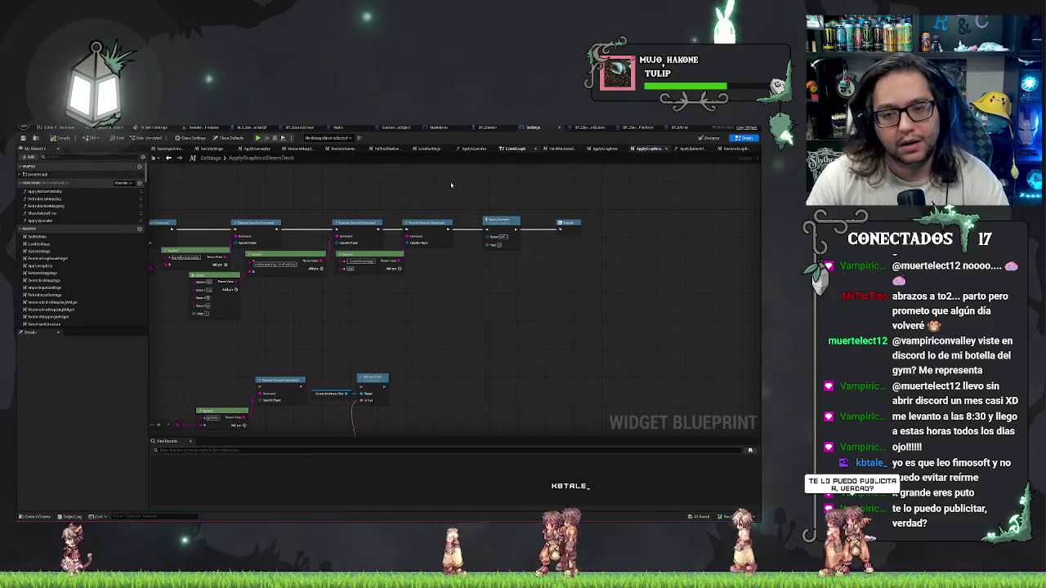
pyautogui.click(514, 148)
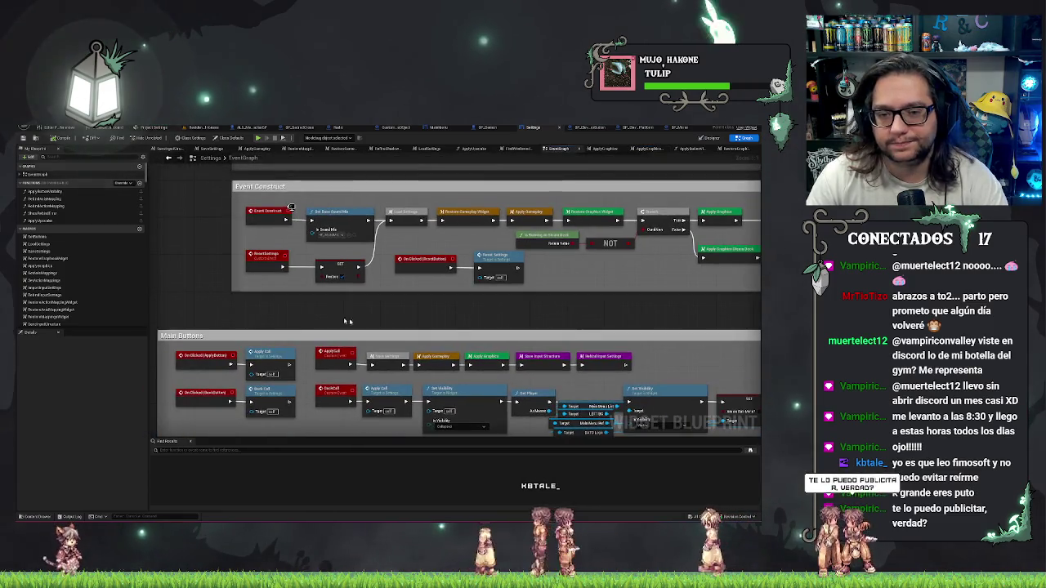
# Open Load Settings from the Event Construct chain and pan through its settings node chains.
pyautogui.moveTo(206, 216); pyautogui.dragTo(333, 219)
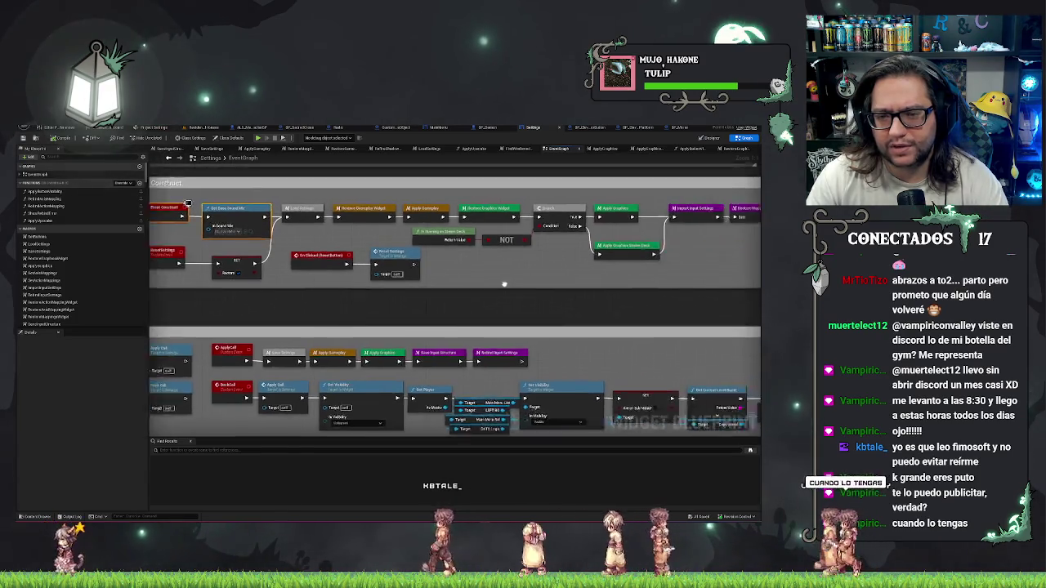
pyautogui.moveTo(595, 281); pyautogui.dragTo(550, 266)
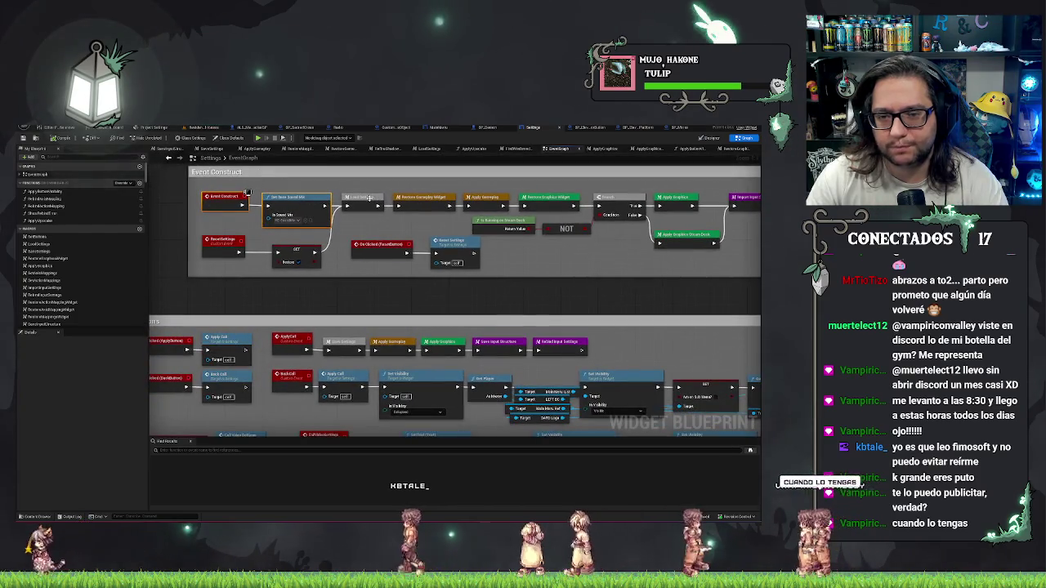
pyautogui.doubleClick(369, 198)
pyautogui.moveTo(631, 200)
pyautogui.mouseDown()
pyautogui.moveTo(246, 217)
pyautogui.moveTo(255, 98)
pyautogui.moveTo(567, 360)
pyautogui.moveTo(691, 282)
pyautogui.moveTo(551, 305)
pyautogui.mouseUp()
pyautogui.moveTo(323, 336)
pyautogui.mouseDown()
pyautogui.moveTo(361, 402)
pyautogui.moveTo(198, 401)
pyautogui.moveTo(483, 236)
pyautogui.moveTo(175, 281)
pyautogui.moveTo(168, 157)
pyautogui.mouseUp()
pyautogui.moveTo(370, 345)
pyautogui.mouseDown()
pyautogui.moveTo(245, 270)
pyautogui.moveTo(253, 261)
pyautogui.moveTo(315, 284)
pyautogui.moveTo(665, 261)
pyautogui.moveTo(633, 320)
pyautogui.mouseUp()
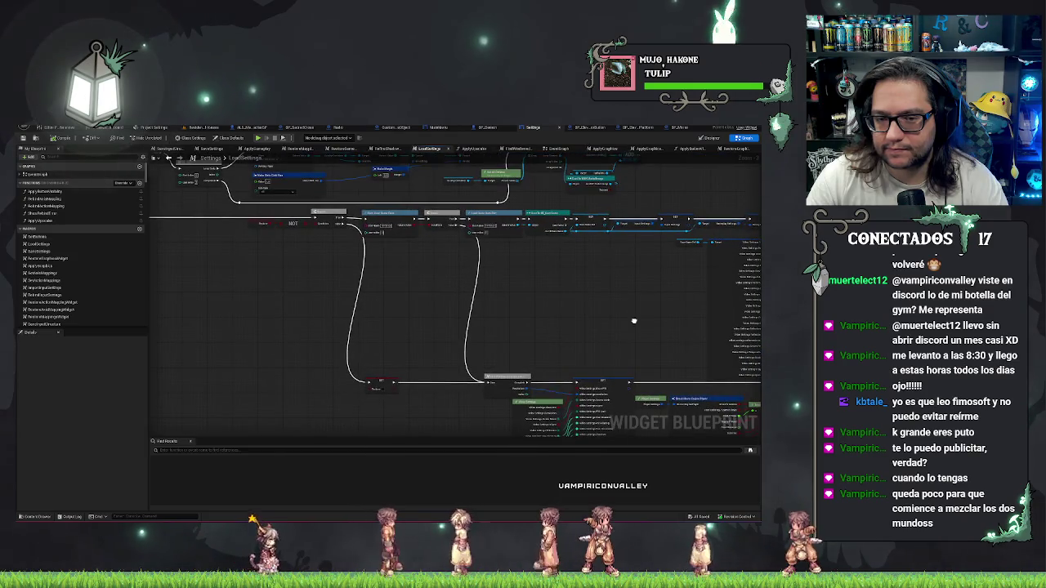
pyautogui.scroll(1, 634, 320)
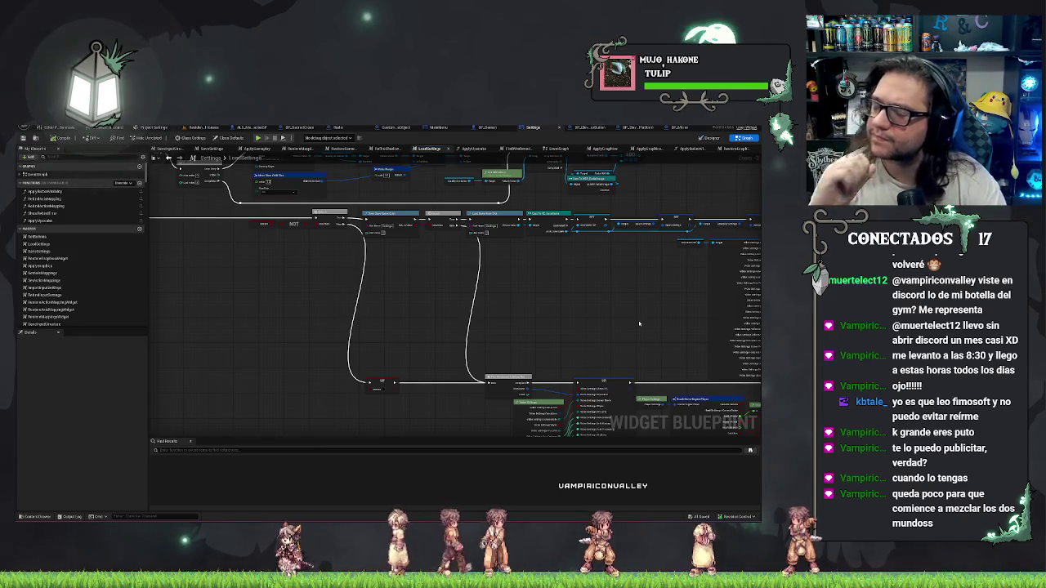
pyautogui.moveTo(639, 324); pyautogui.dragTo(358, 290)
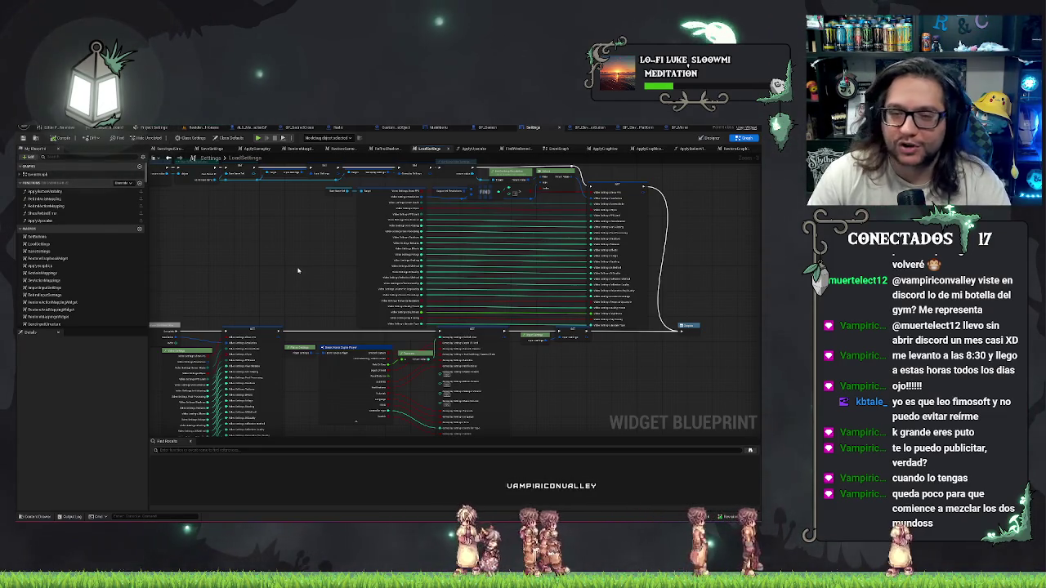
pyautogui.moveTo(297, 271); pyautogui.dragTo(346, 271)
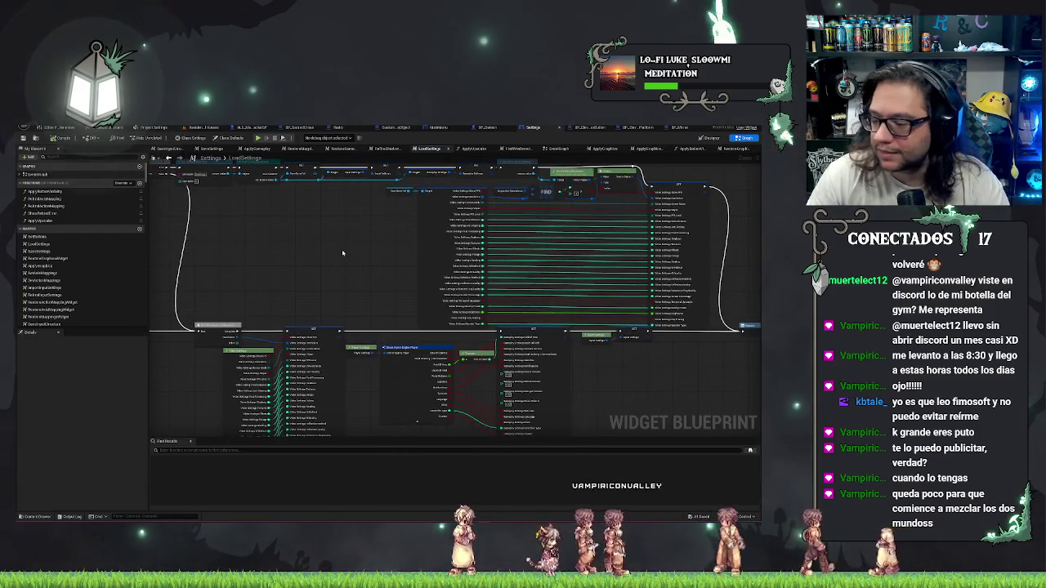
pyautogui.moveTo(355, 256)
pyautogui.mouseDown()
pyautogui.moveTo(308, 243)
pyautogui.moveTo(338, 320)
pyautogui.moveTo(413, 346)
pyautogui.mouseUp()
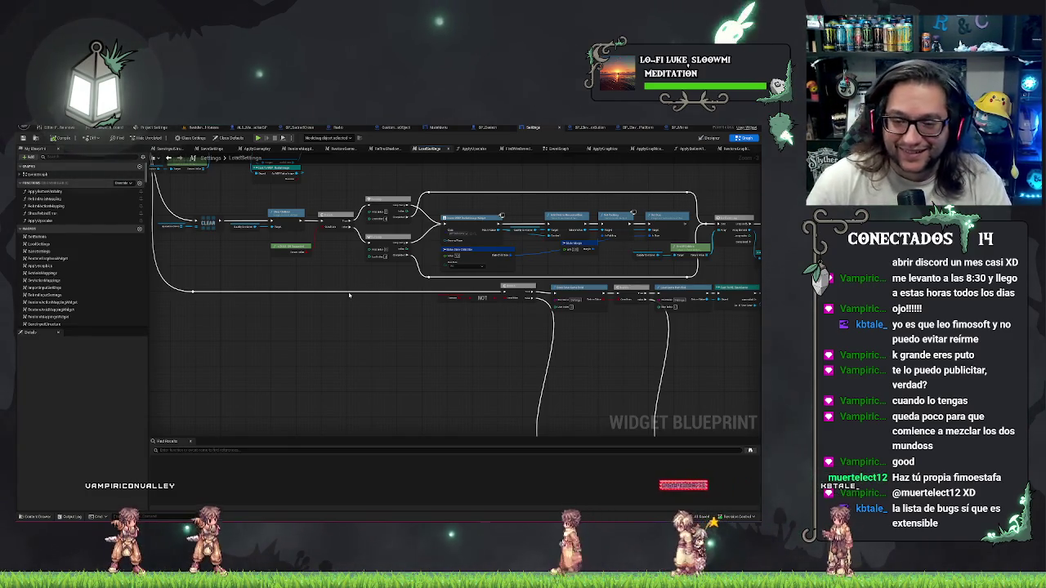
pyautogui.moveTo(349, 295); pyautogui.dragTo(422, 389)
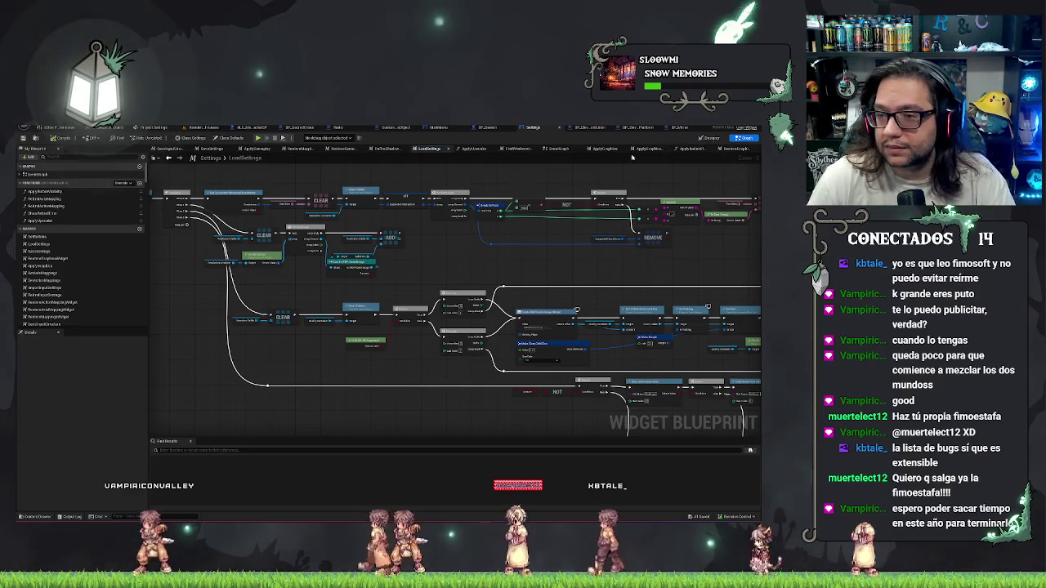
# Return to the Settings EventGraph and select the Event Construct node.
pyautogui.click(558, 149)
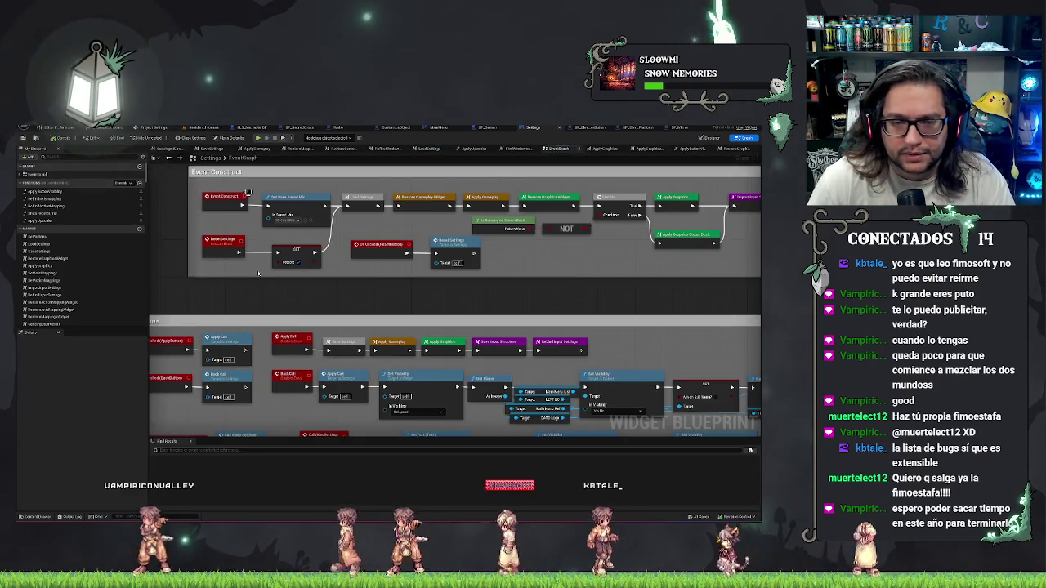
pyautogui.scroll(-2, 262, 349)
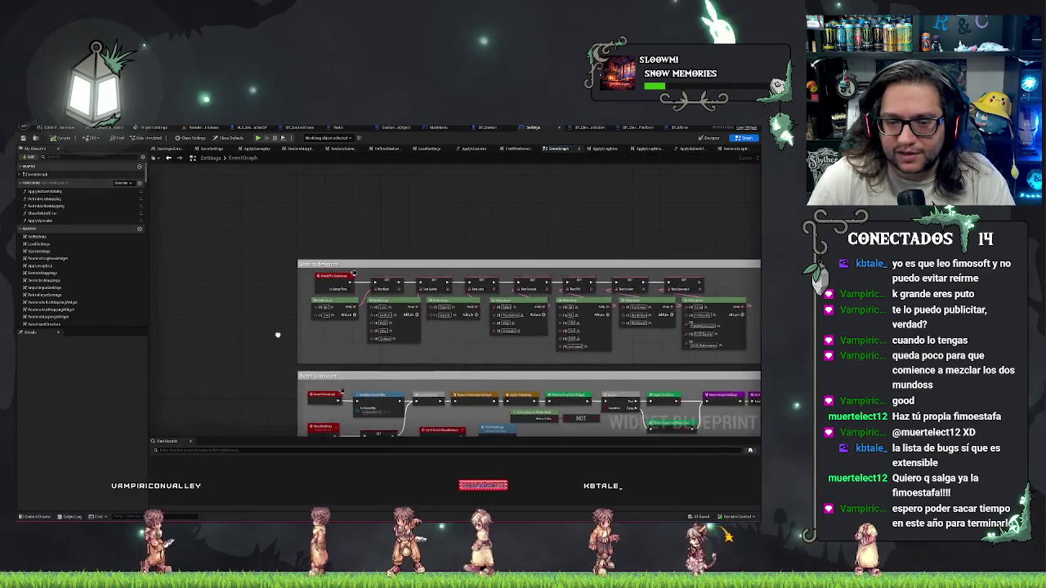
pyautogui.scroll(2, 262, 349)
pyautogui.scroll(1, 272, 249)
pyautogui.click(353, 245)
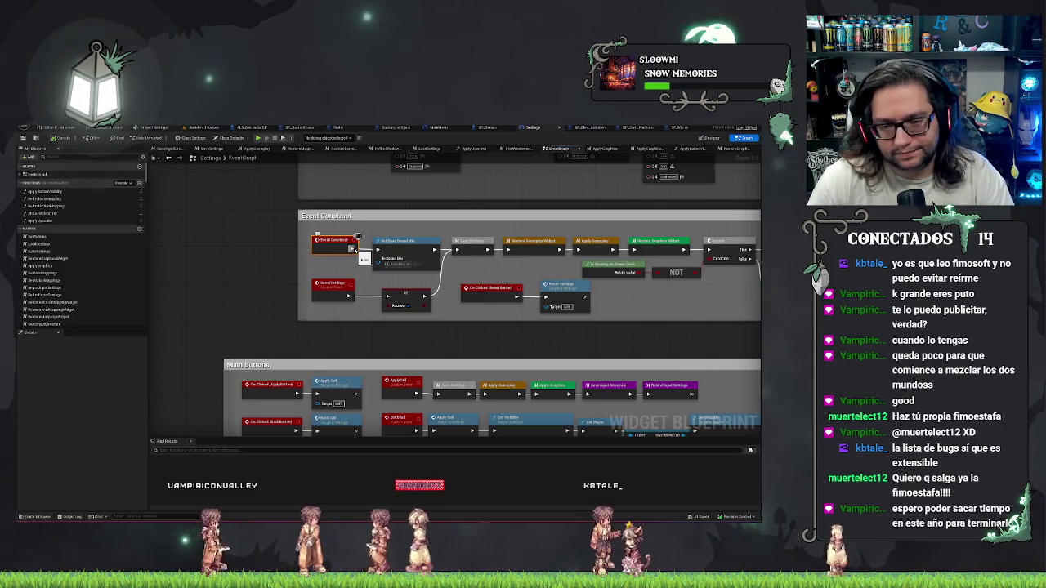
pyautogui.moveTo(235, 253); pyautogui.dragTo(206, 255)
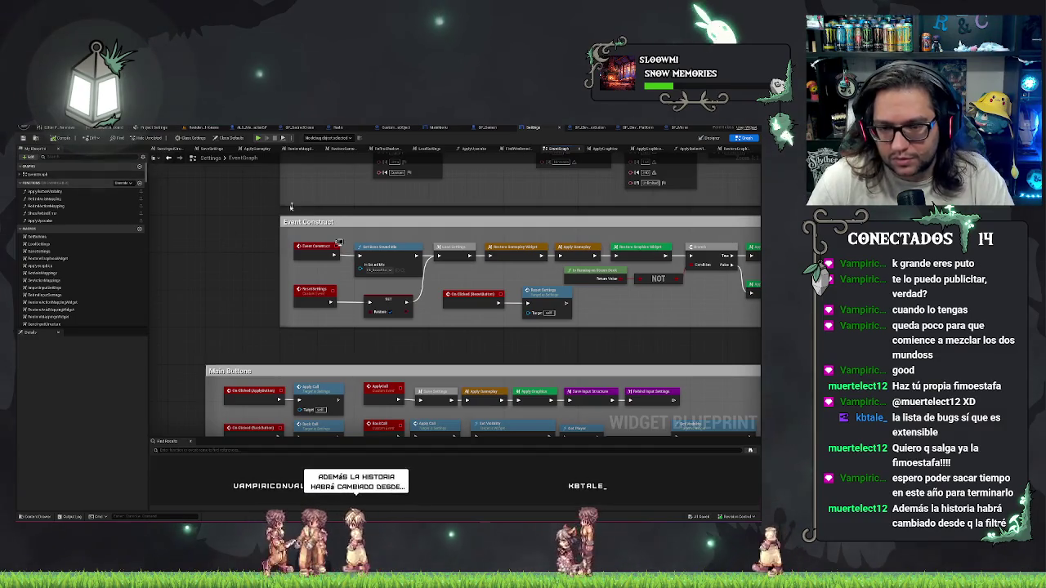
# Inspect the Set Base Sound Mix and Load Settings nodes, then open Restore Graphics Widget.
pyautogui.click(390, 248)
pyautogui.moveTo(418, 238); pyautogui.dragTo(260, 212)
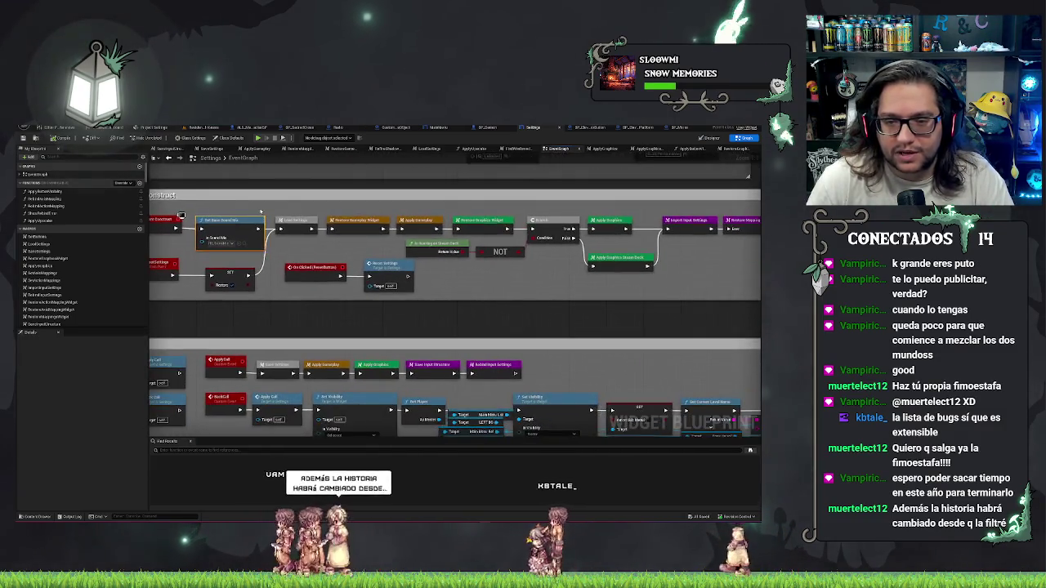
pyautogui.click(308, 223)
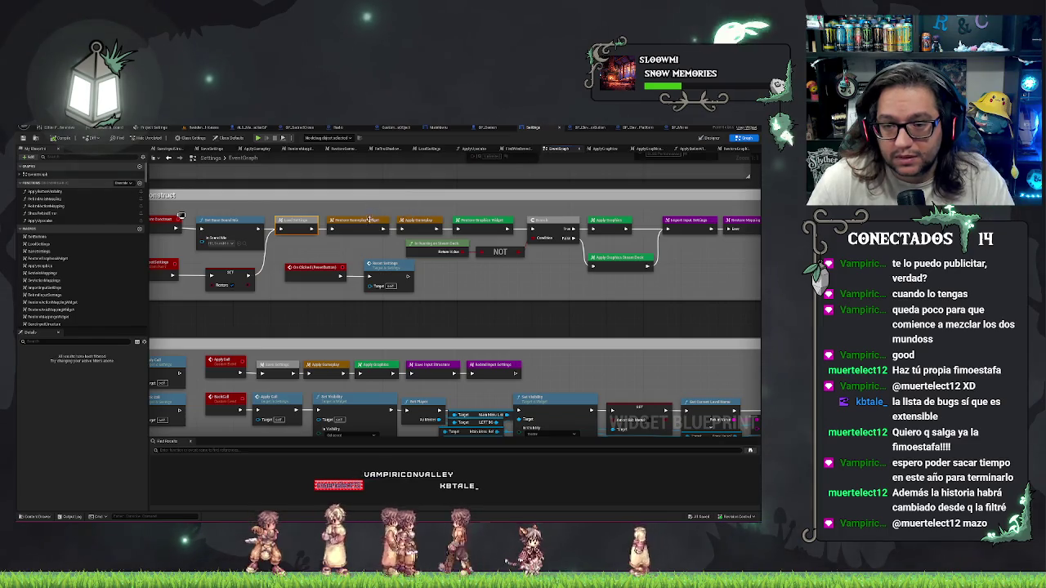
pyautogui.doubleClick(479, 221)
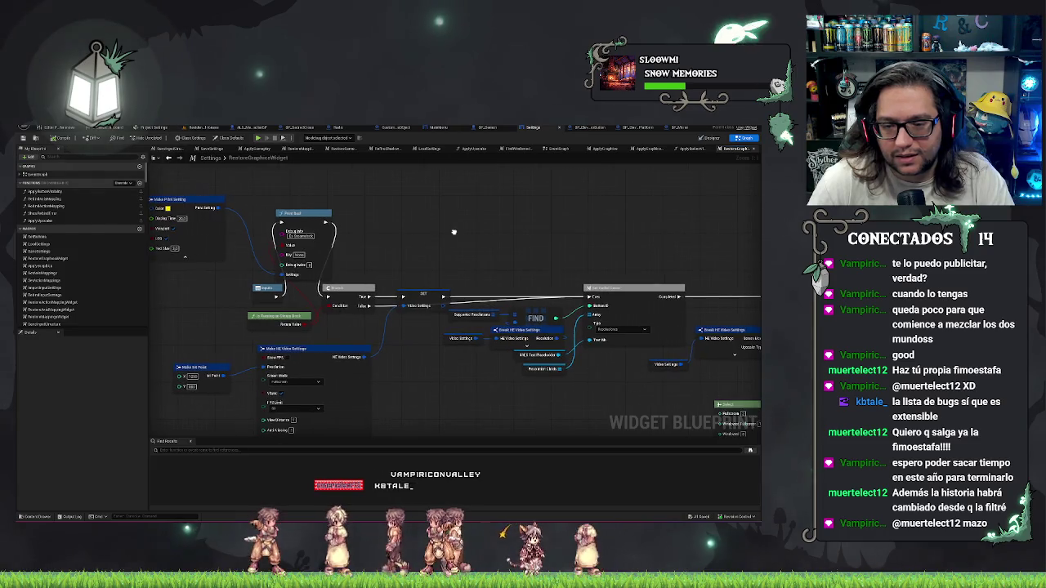
pyautogui.moveTo(479, 231); pyautogui.dragTo(168, 219)
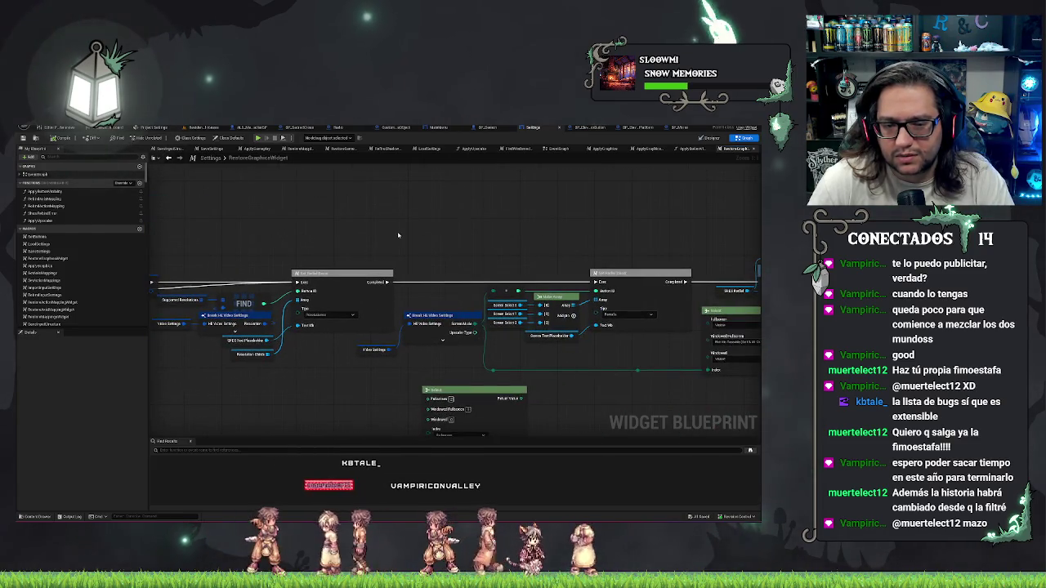
pyautogui.moveTo(398, 235); pyautogui.dragTo(657, 242)
pyautogui.moveTo(466, 209)
pyautogui.mouseDown()
pyautogui.moveTo(656, 175)
pyautogui.moveTo(116, 182)
pyautogui.mouseUp()
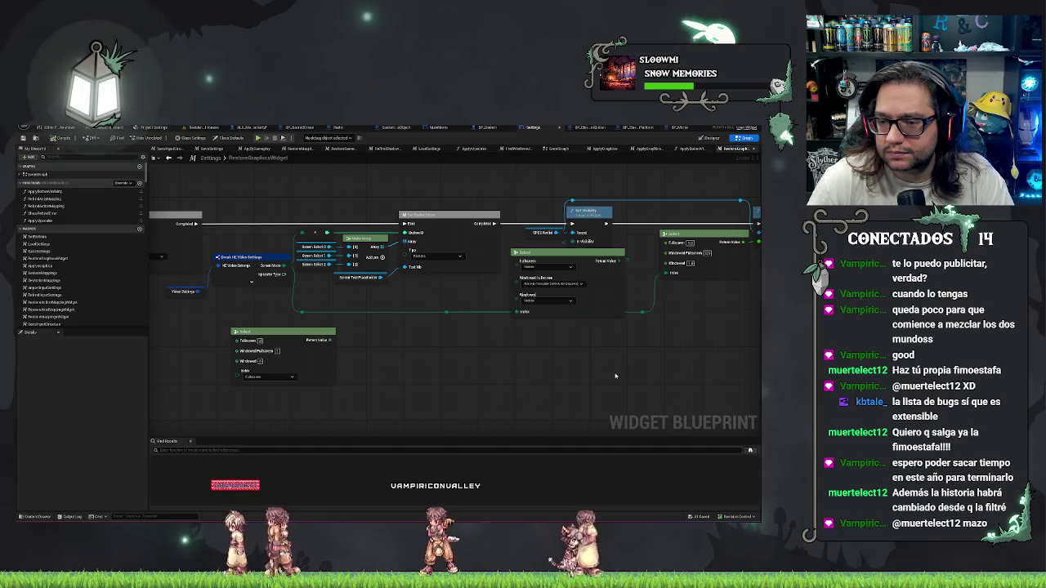
pyautogui.moveTo(451, 382); pyautogui.dragTo(751, 369)
pyautogui.moveTo(342, 266)
pyautogui.mouseDown()
pyautogui.moveTo(358, 303)
pyautogui.moveTo(292, 236)
pyautogui.moveTo(329, 292)
pyautogui.moveTo(310, 274)
pyautogui.mouseUp()
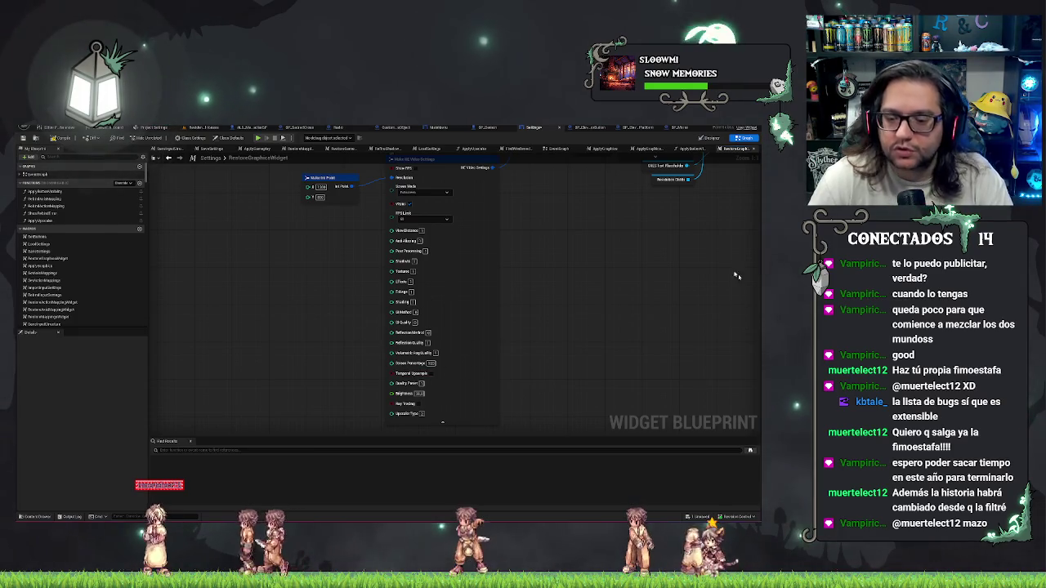
pyautogui.moveTo(582, 292); pyautogui.dragTo(547, 351)
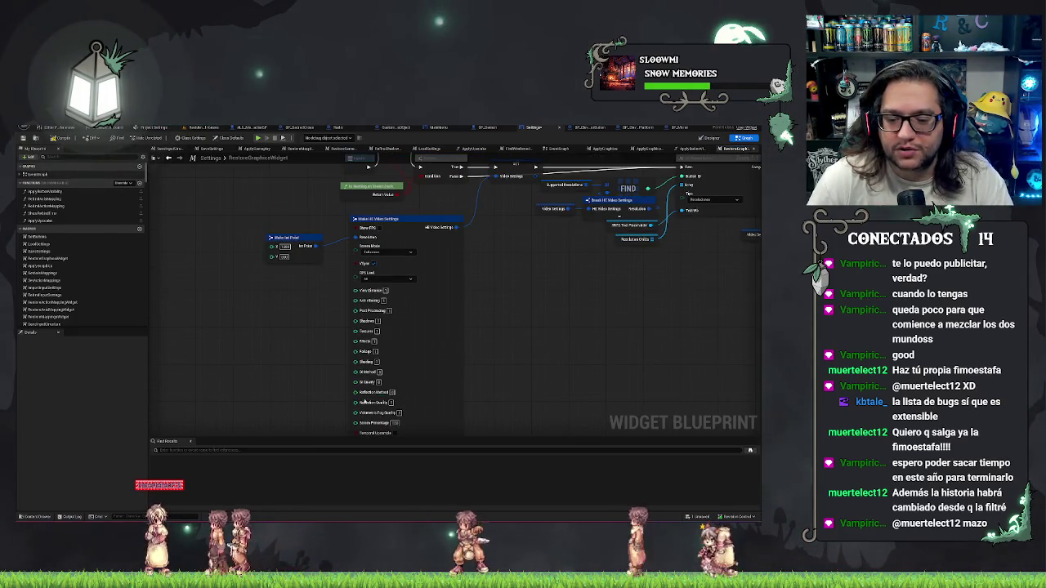
pyautogui.moveTo(548, 320)
pyautogui.mouseDown()
pyautogui.moveTo(544, 299)
pyautogui.moveTo(553, 387)
pyautogui.moveTo(528, 237)
pyautogui.mouseUp()
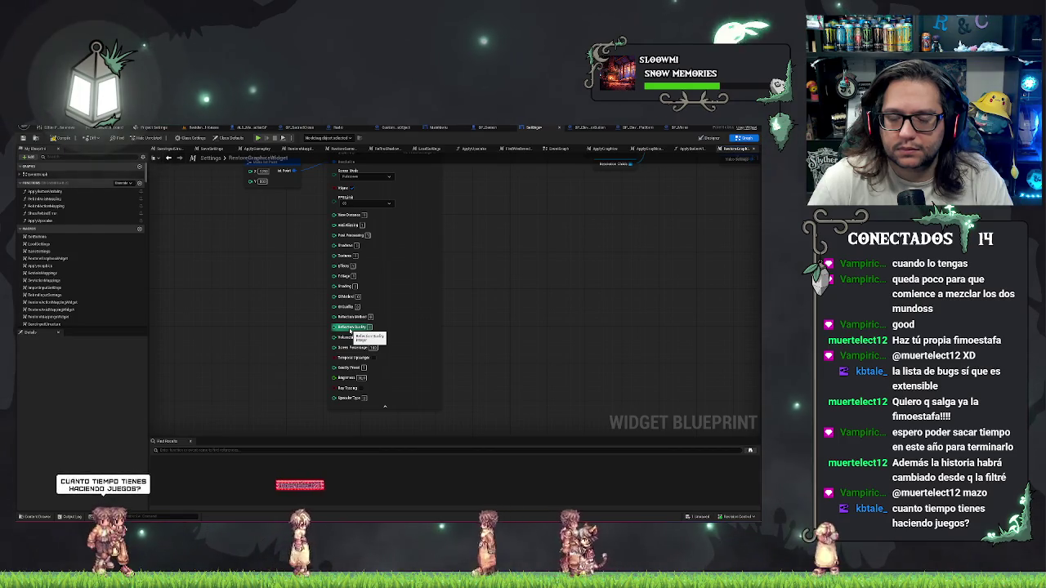
pyautogui.moveTo(508, 264)
pyautogui.mouseDown()
pyautogui.moveTo(467, 323)
pyautogui.moveTo(487, 386)
pyautogui.mouseUp()
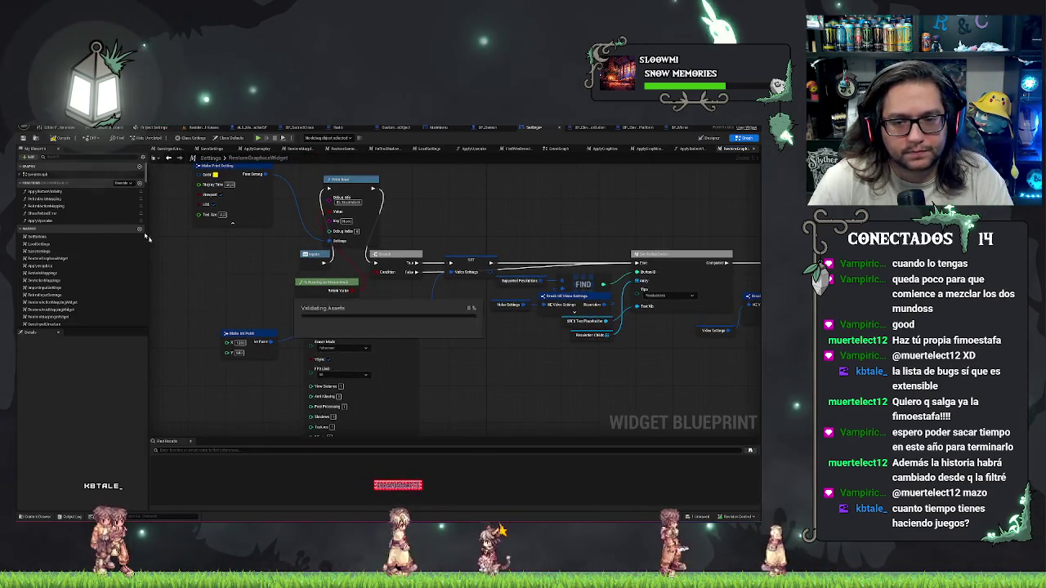
# Select the Print String debug node in the Settings graph, then switch to the MainMenu blueprint.
pyautogui.moveTo(229, 290)
pyautogui.mouseDown()
pyautogui.moveTo(214, 289)
pyautogui.moveTo(305, 289)
pyautogui.mouseUp()
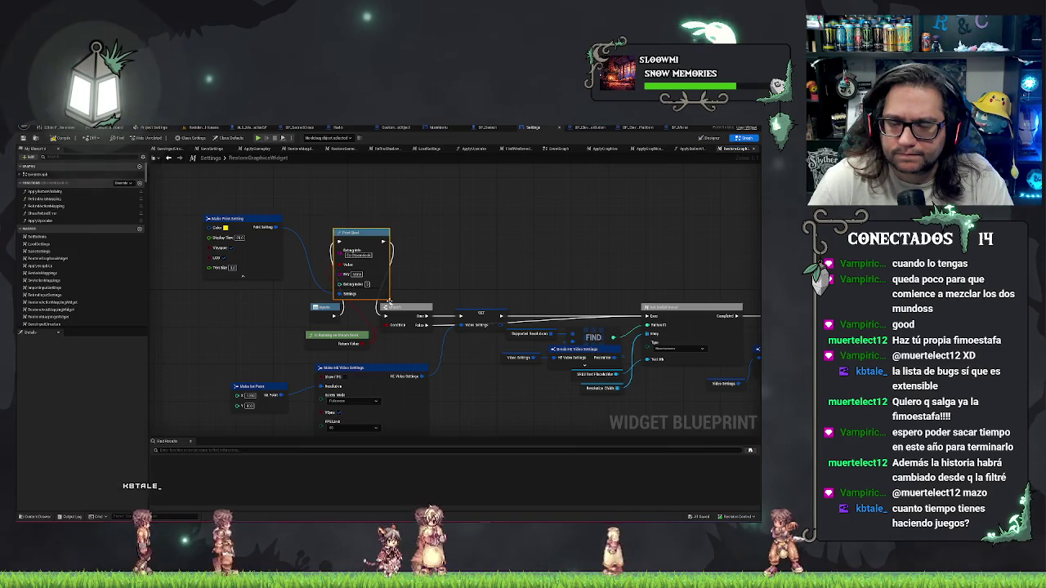
pyautogui.moveTo(423, 268)
pyautogui.mouseDown()
pyautogui.moveTo(354, 204)
pyautogui.moveTo(429, 257)
pyautogui.mouseUp()
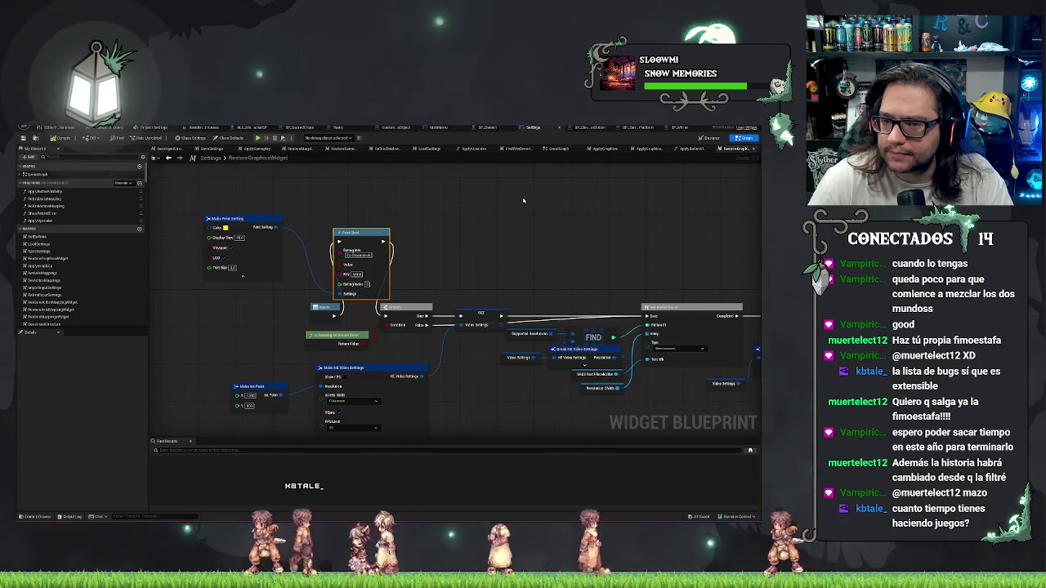
pyautogui.click(438, 129)
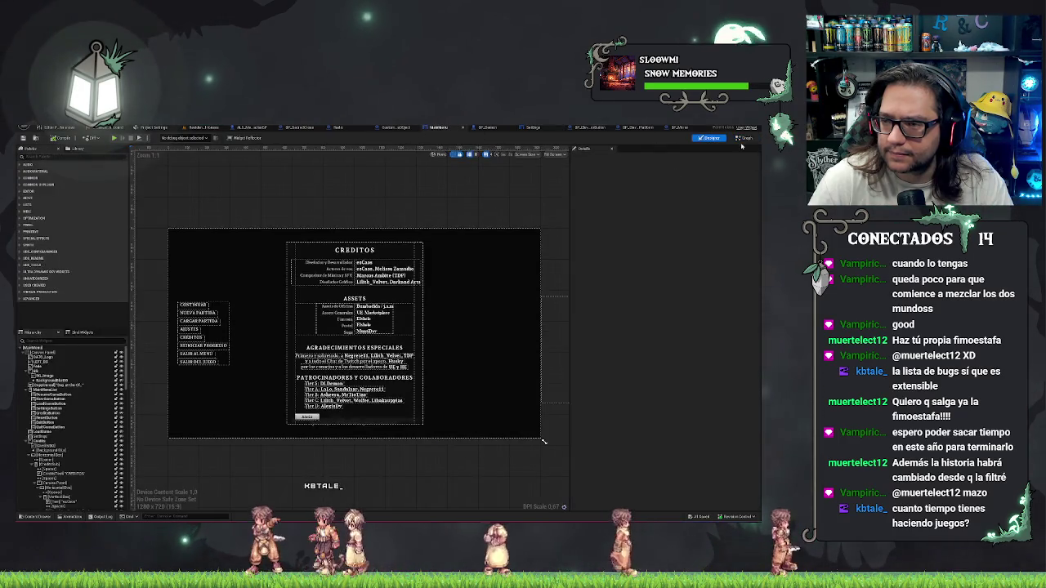
# Search the MainMenu event graph for 'Settings' and scroll through the results.
pyautogui.click(744, 137)
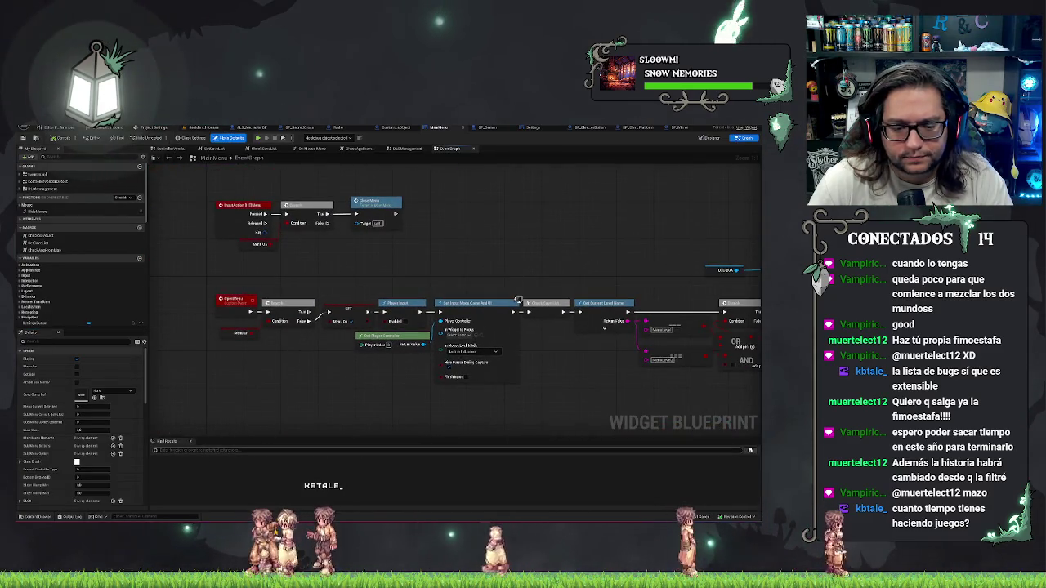
pyautogui.write('Settings')
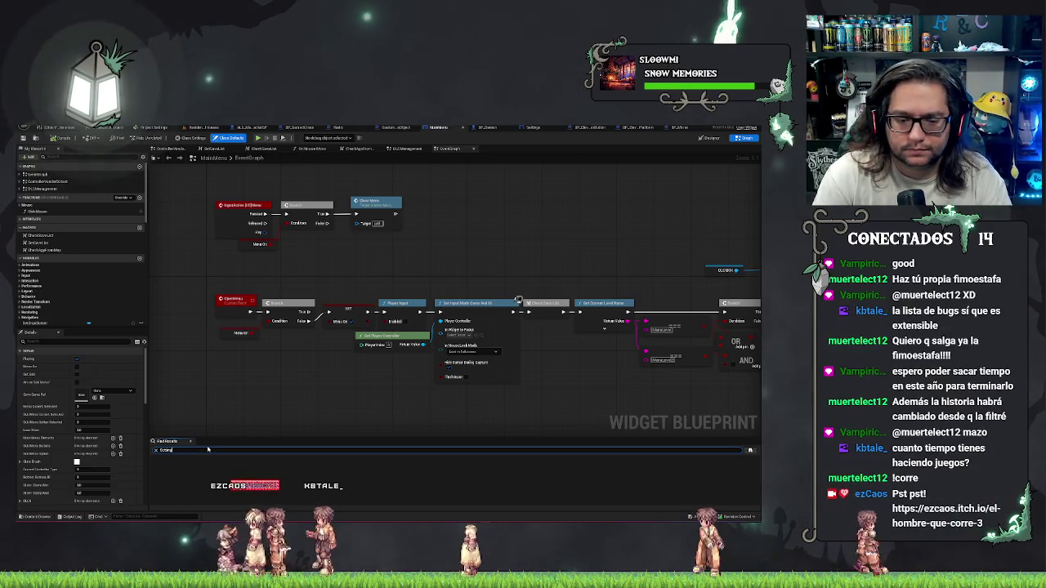
pyautogui.press('Return')
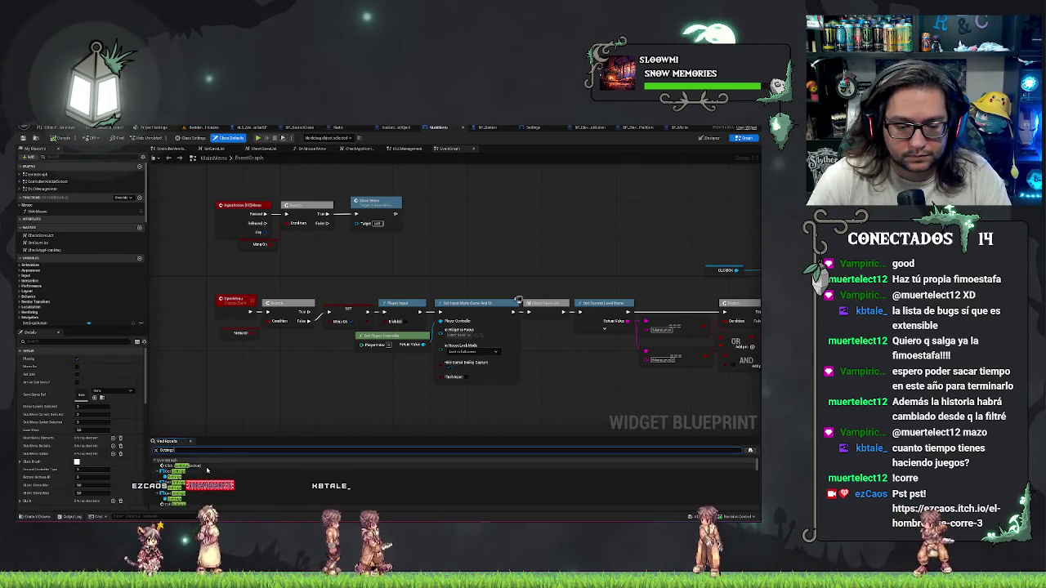
pyautogui.scroll(-3, 207, 470)
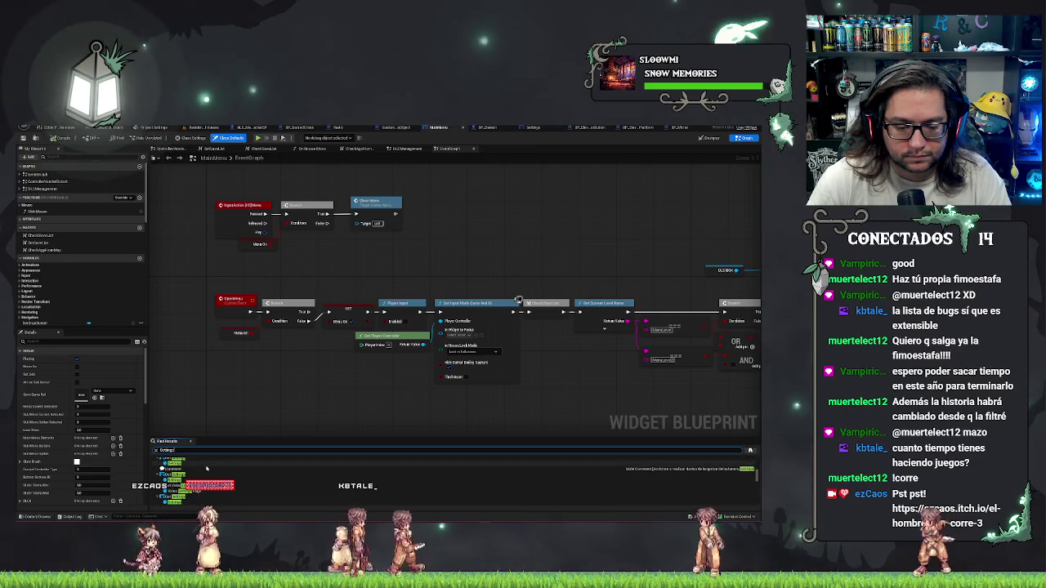
pyautogui.scroll(3, 206, 469)
pyautogui.scroll(2, 207, 470)
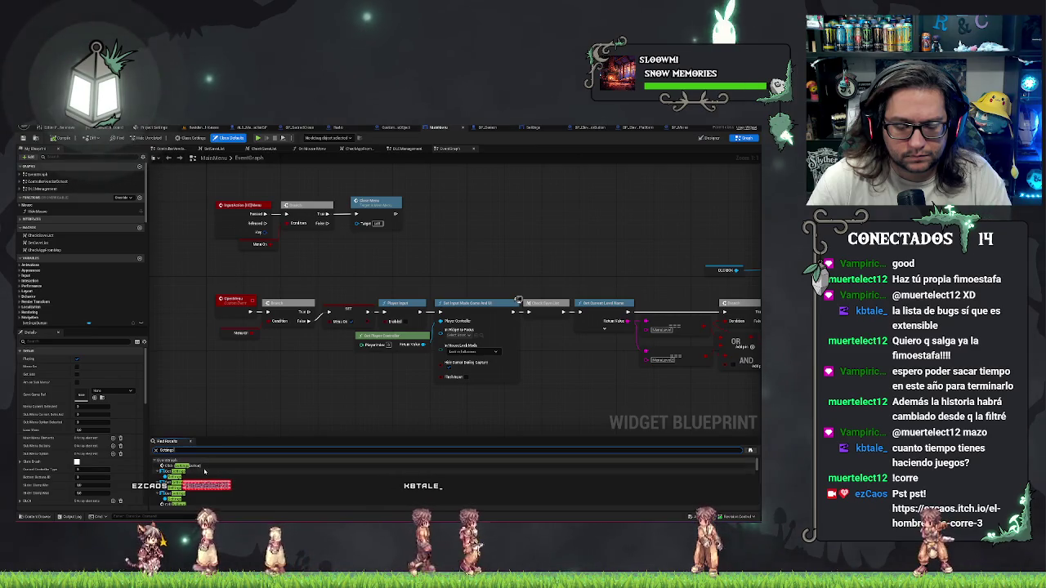
pyautogui.scroll(-1, 205, 471)
pyautogui.scroll(2, 206, 472)
# Jump to the Click (SettingsButton) event and view the Call Settings and Call Credits nodes.
pyautogui.doubleClick(205, 466)
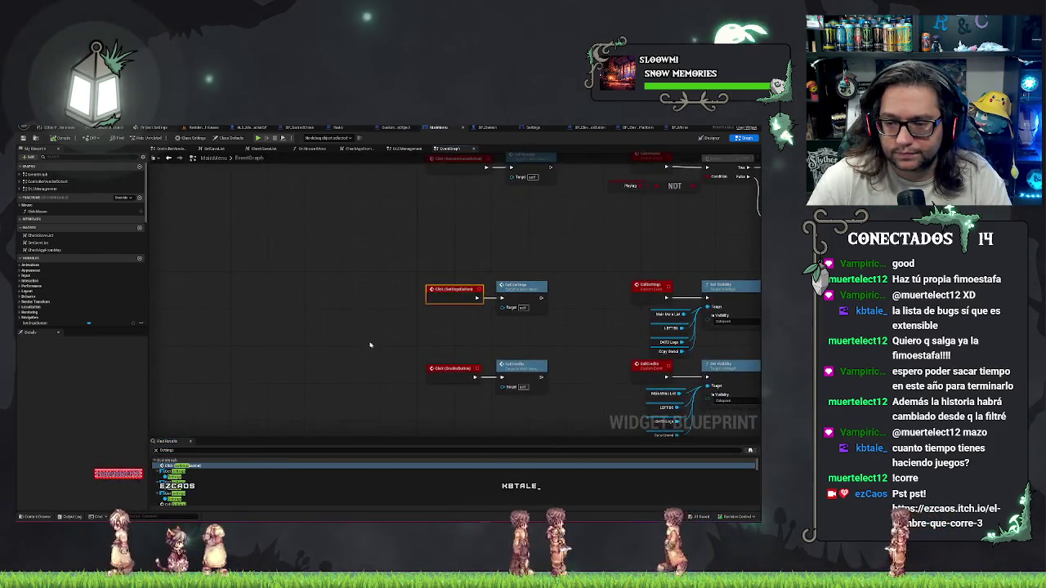
pyautogui.moveTo(369, 345); pyautogui.dragTo(346, 342)
pyautogui.scroll(2, 346, 343)
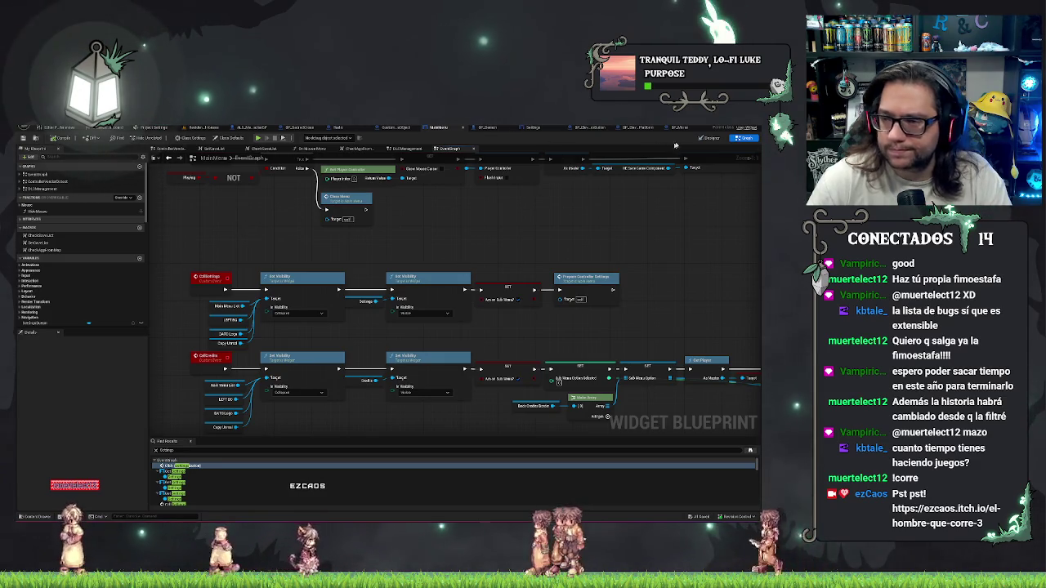
# Select the Settings widget in the MainMenu Designer hierarchy, then go back to the Settings blueprint.
pyautogui.click(710, 138)
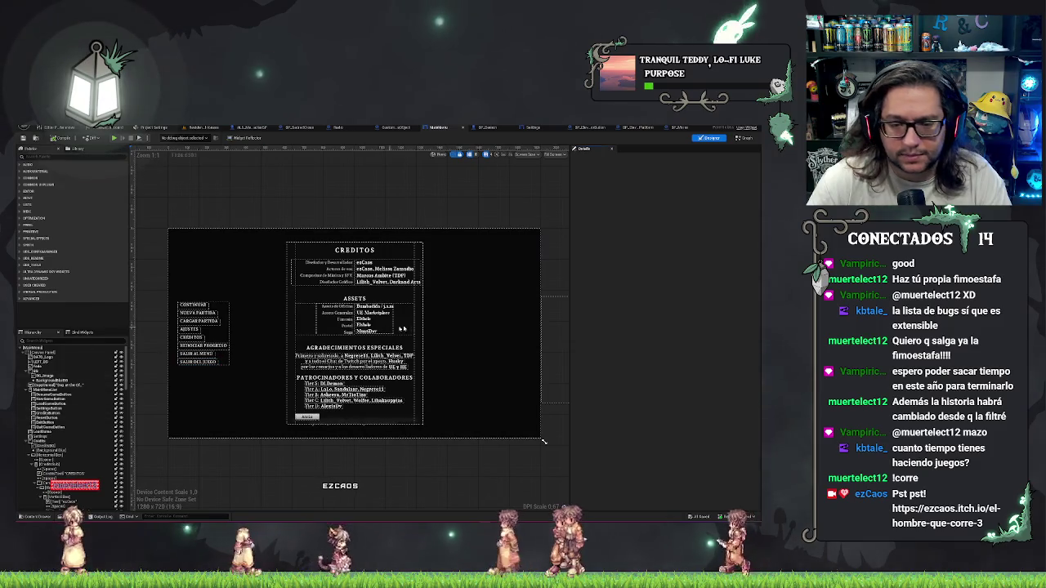
pyautogui.scroll(-2, 69, 425)
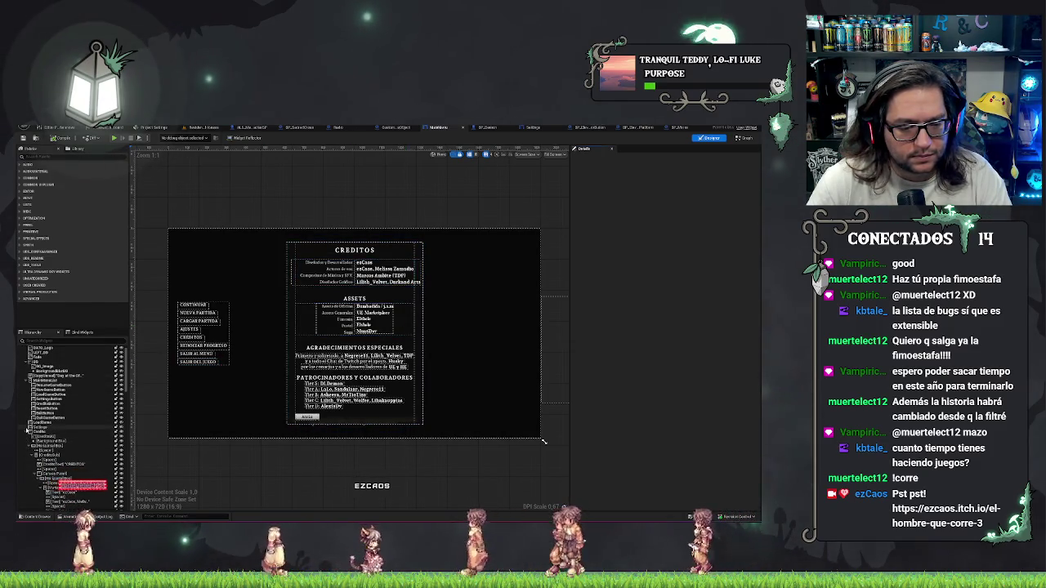
pyautogui.click(37, 426)
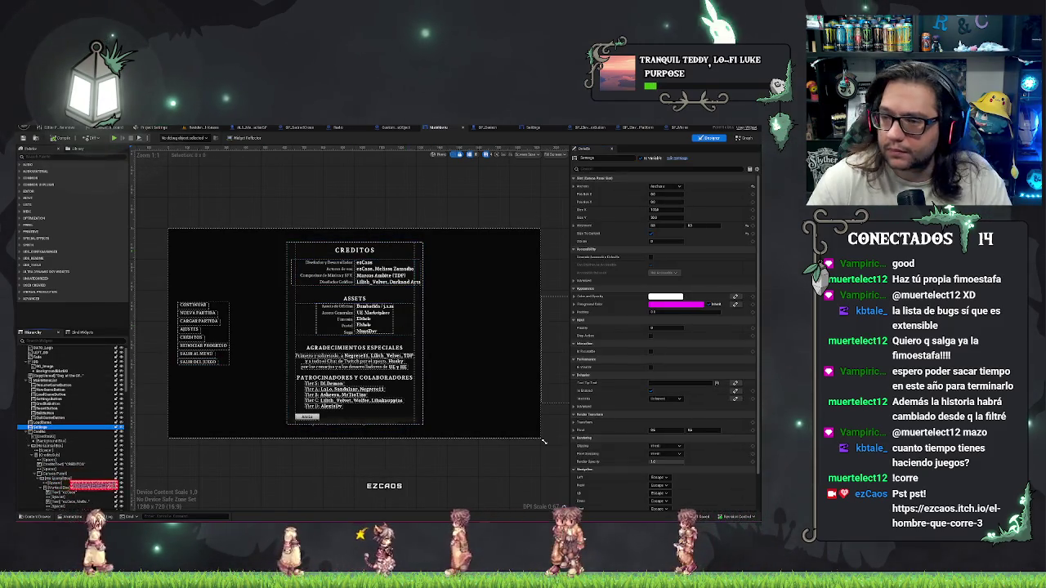
pyautogui.click(533, 128)
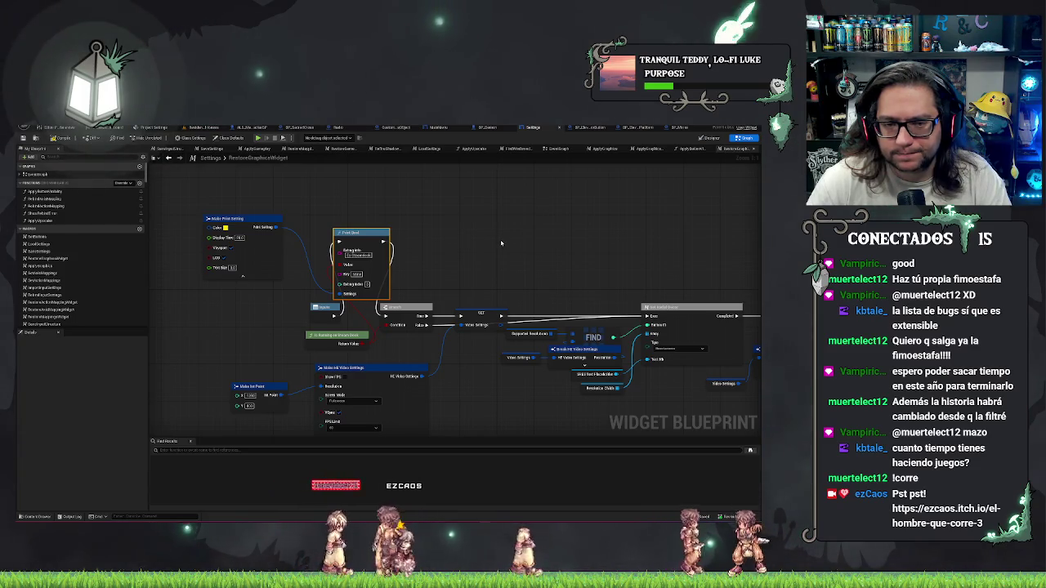
pyautogui.rightClick(533, 238)
pyautogui.press('Escape')
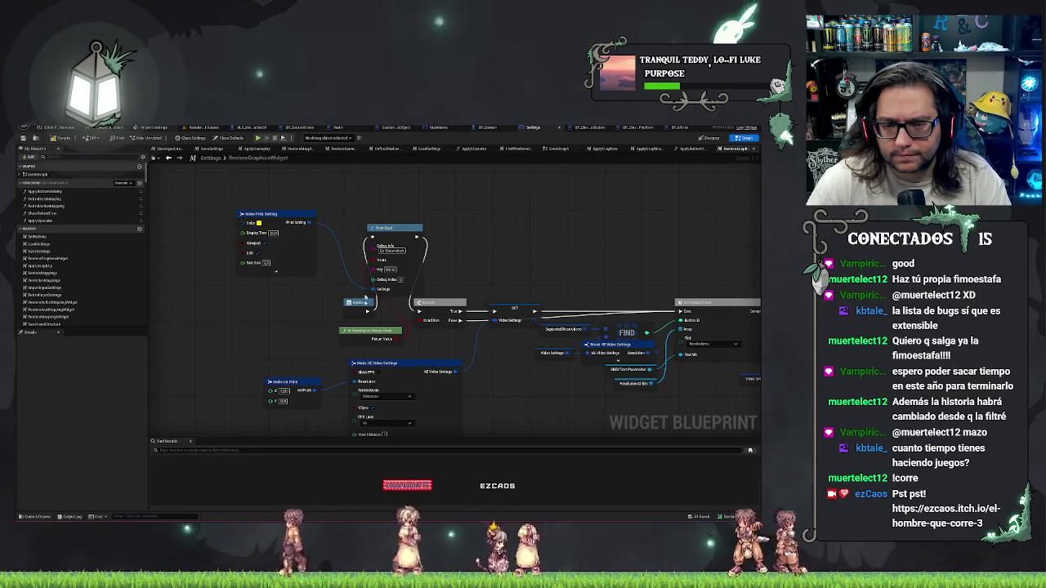
pyautogui.moveTo(527, 286); pyautogui.dragTo(400, 242)
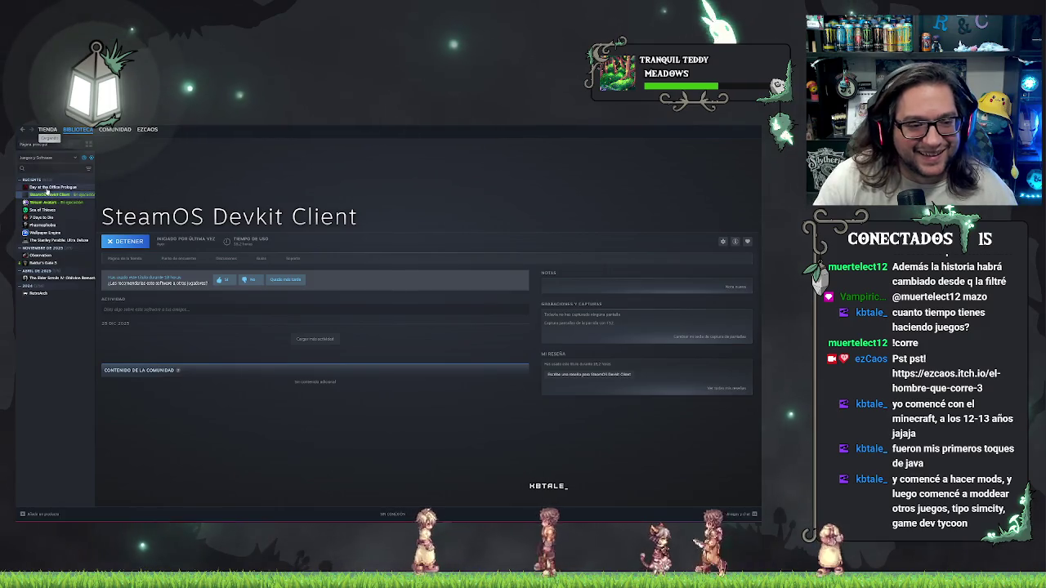
pyautogui.click(47, 190)
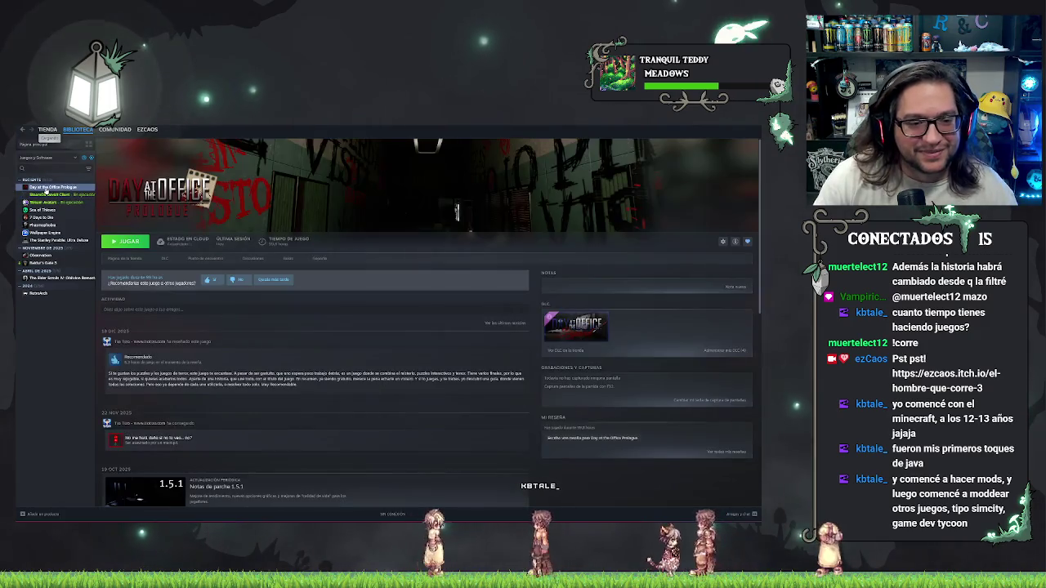
pyautogui.click(137, 259)
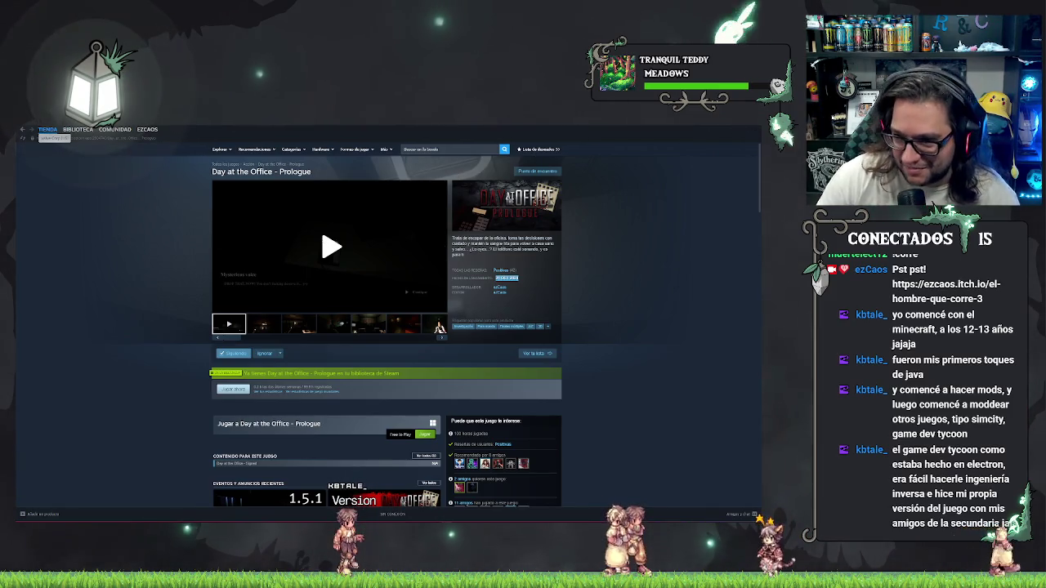
pyautogui.click(737, 127)
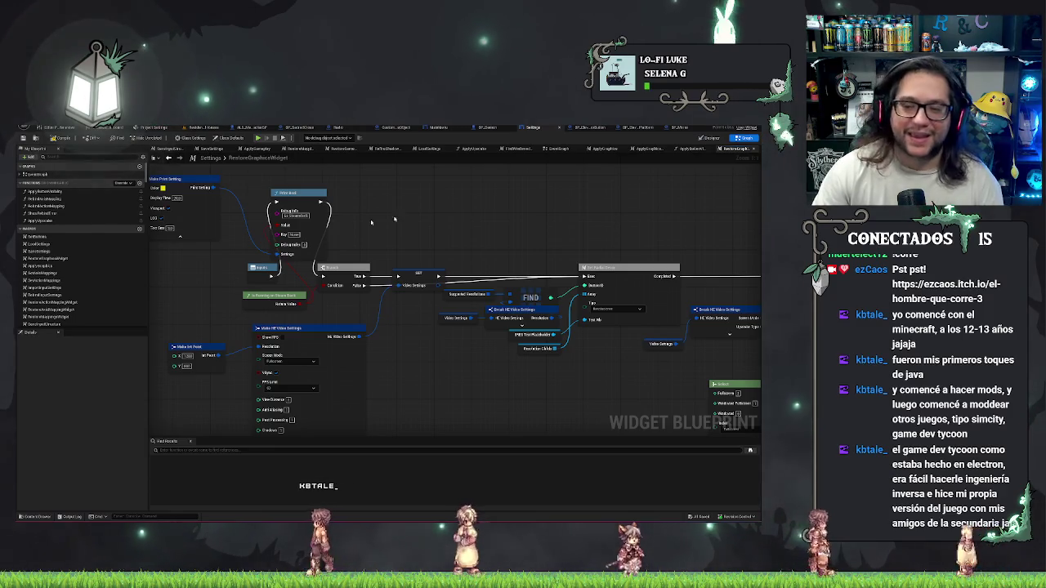
# Pan the RestoreGraphicsWidget graph to the Make HD Video Settings list, then switch to the Steam page.
pyautogui.moveTo(167, 274); pyautogui.dragTo(259, 261)
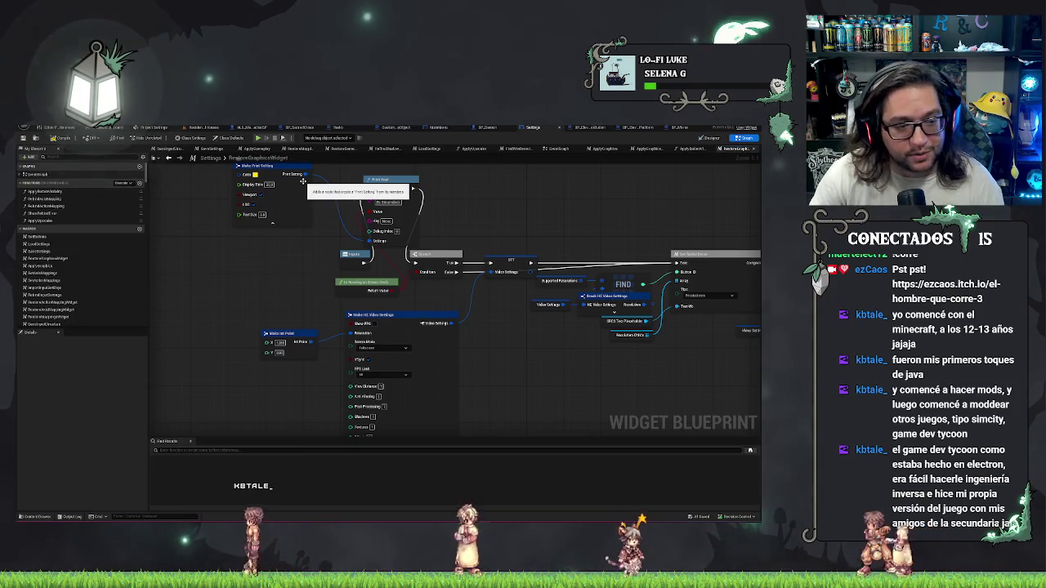
pyautogui.moveTo(271, 290); pyautogui.dragTo(298, 344)
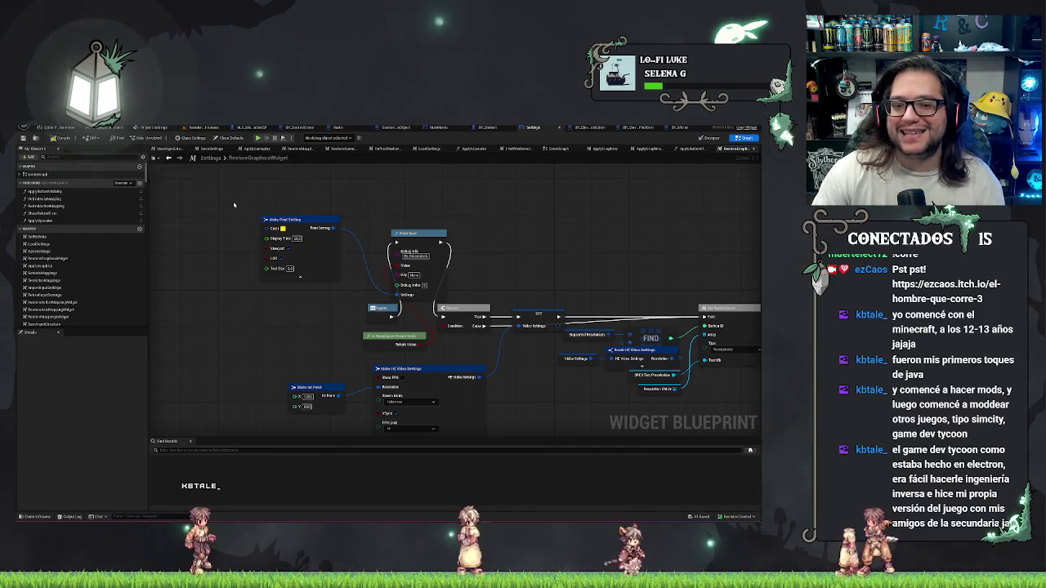
pyautogui.moveTo(638, 307)
pyautogui.mouseDown()
pyautogui.moveTo(544, 217)
pyautogui.moveTo(469, 222)
pyautogui.mouseUp()
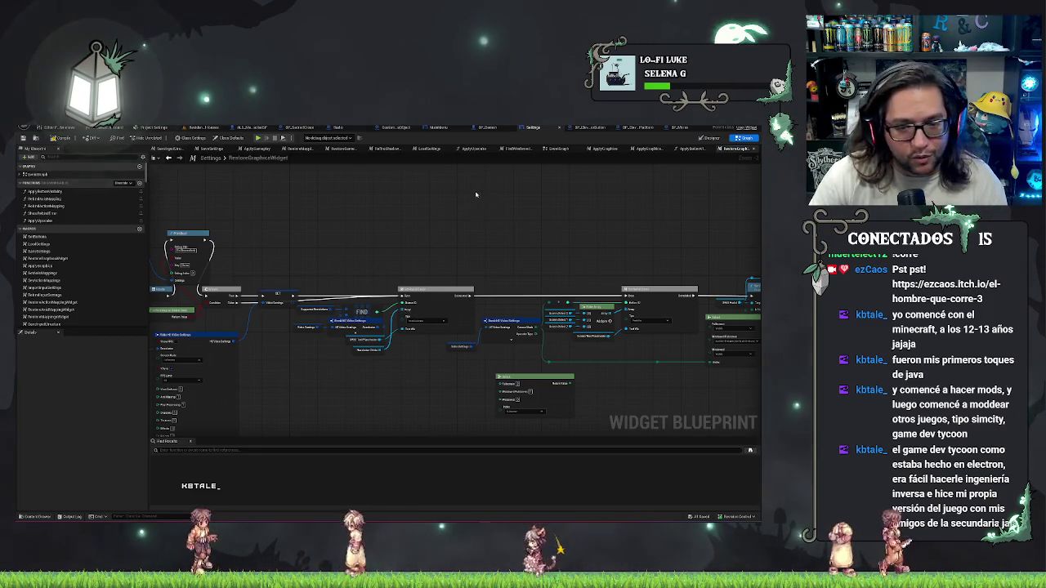
pyautogui.moveTo(335, 277)
pyautogui.mouseDown()
pyautogui.moveTo(471, 236)
pyautogui.moveTo(502, 157)
pyautogui.mouseUp()
pyautogui.scroll(1, 264, 285)
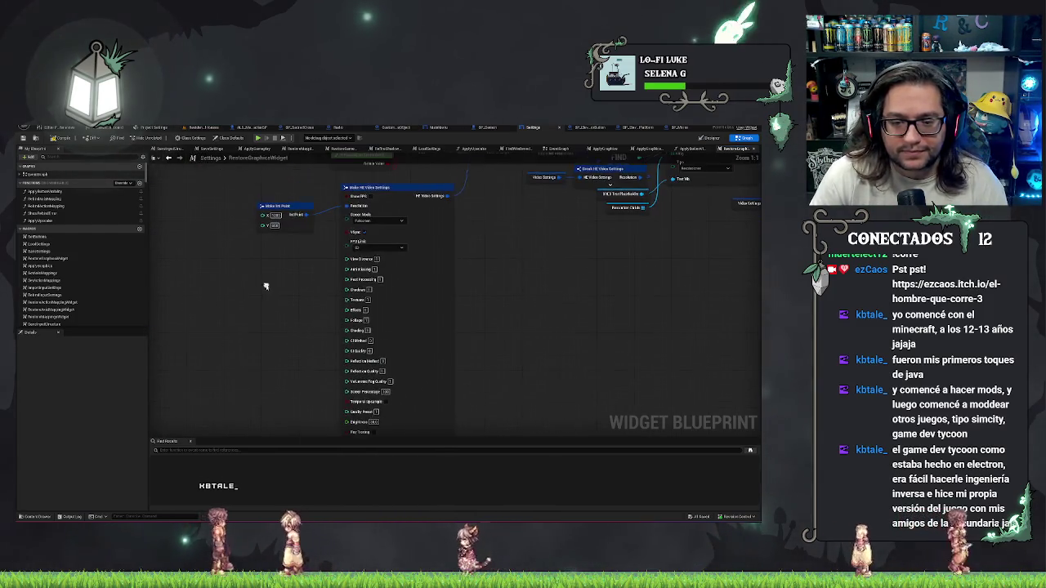
pyautogui.moveTo(563, 296); pyautogui.dragTo(520, 204)
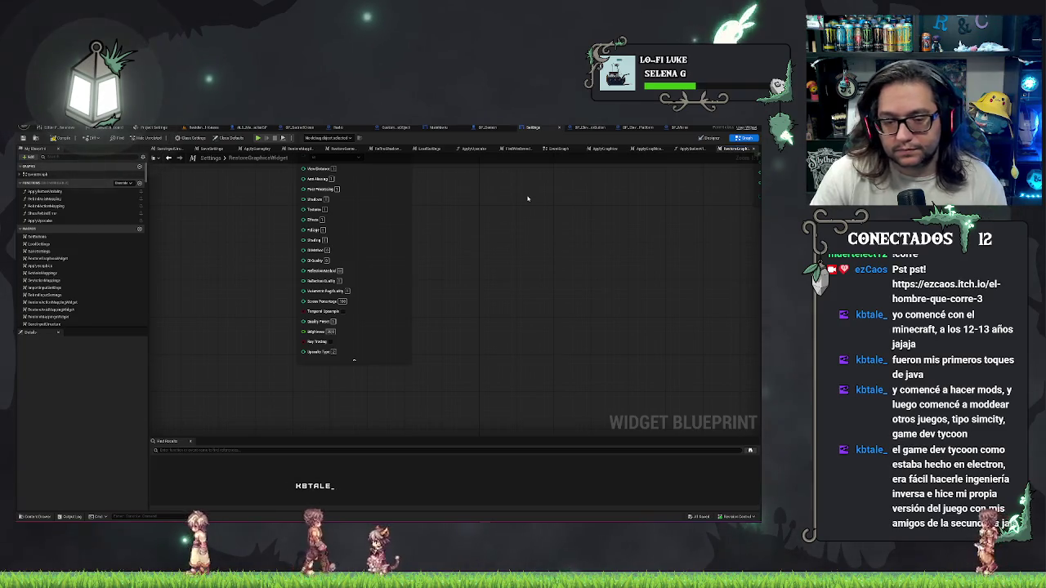
pyautogui.moveTo(527, 199); pyautogui.dragTo(540, 272)
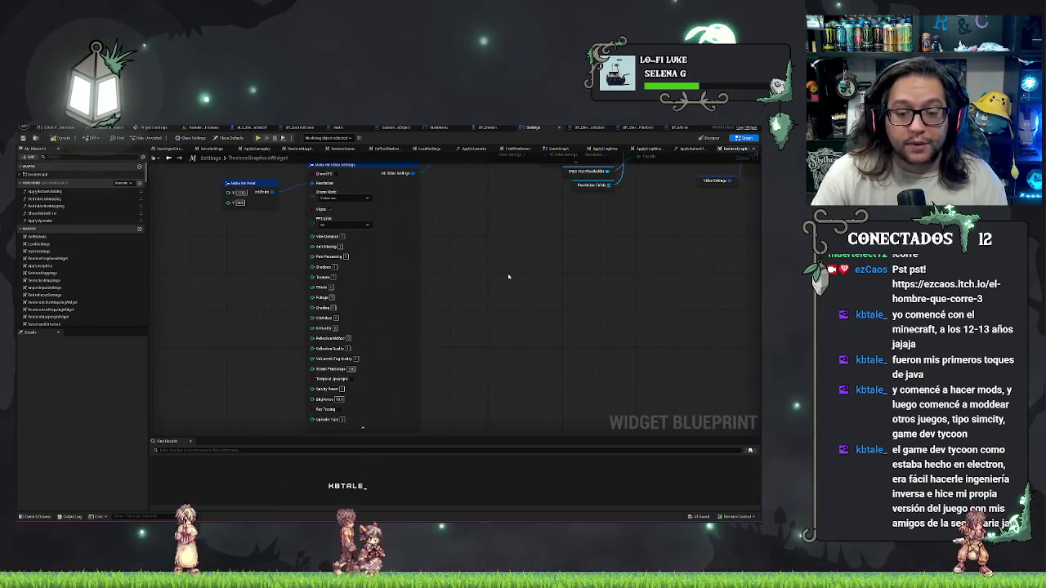
pyautogui.scroll(-3, 504, 349)
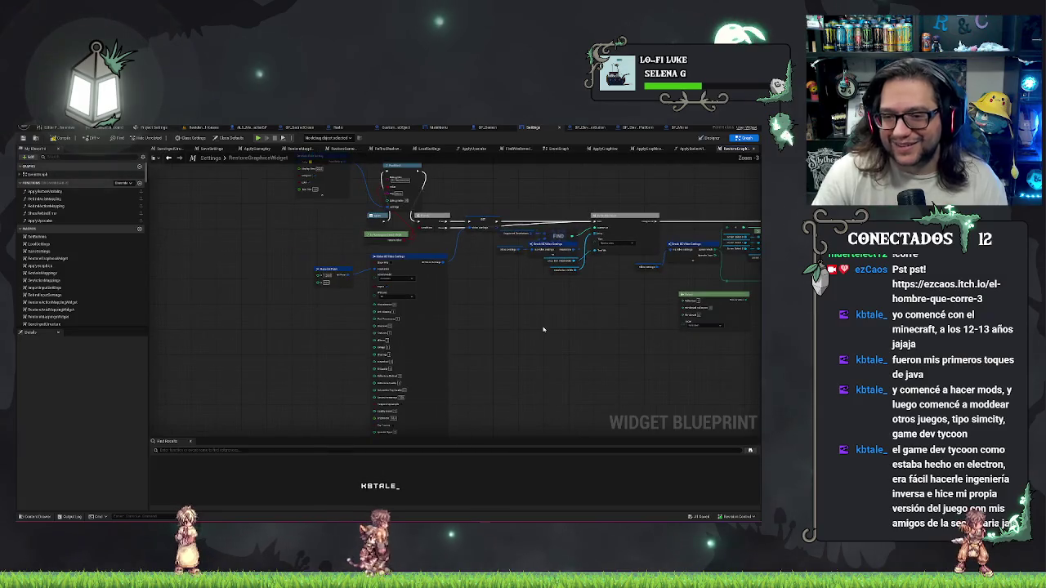
pyautogui.moveTo(541, 328); pyautogui.dragTo(541, 363)
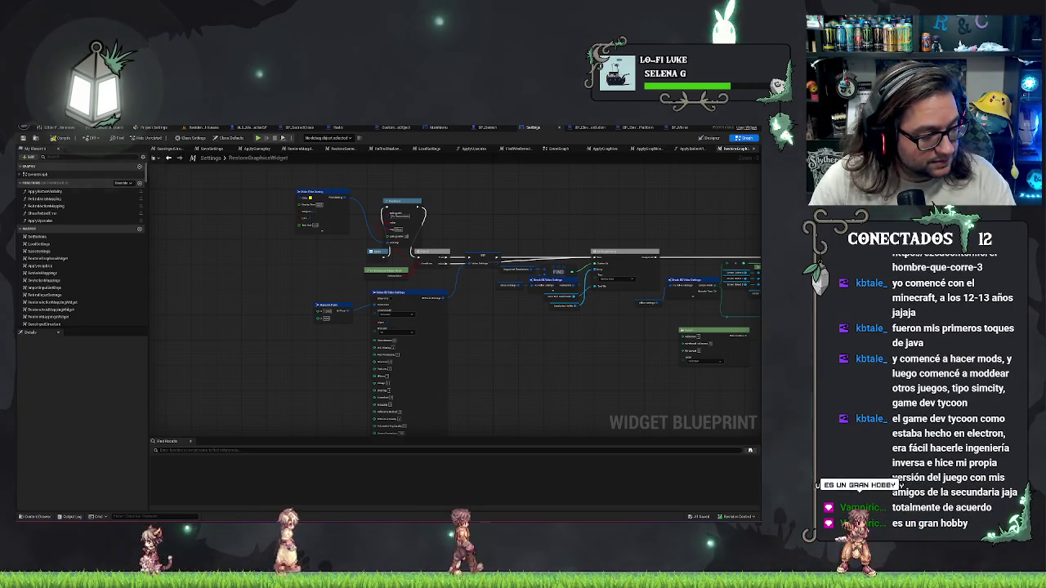
pyautogui.hotkey('alt', 'Tab')
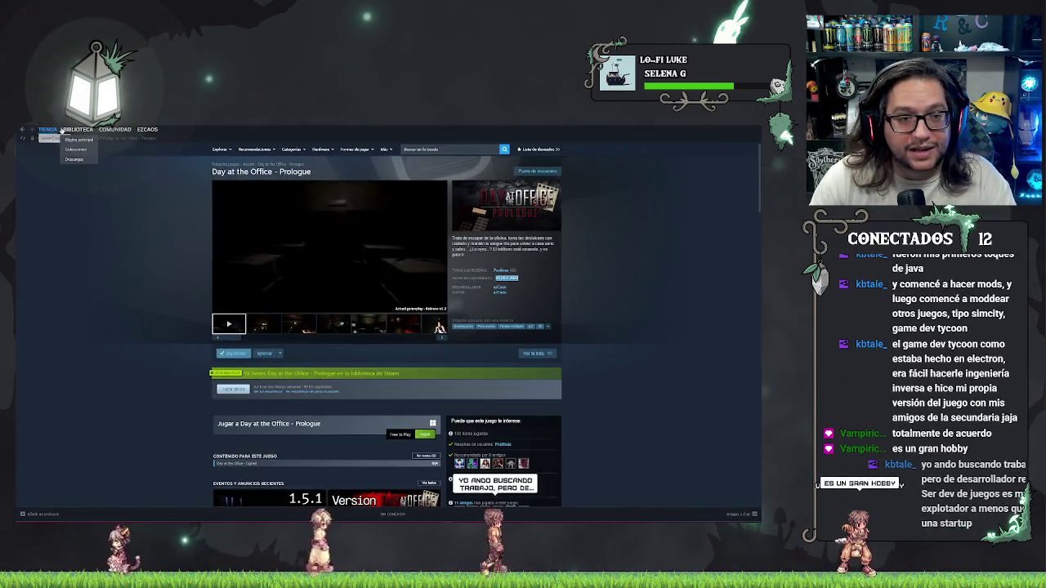
pyautogui.hotkey('alt', 'Tab')
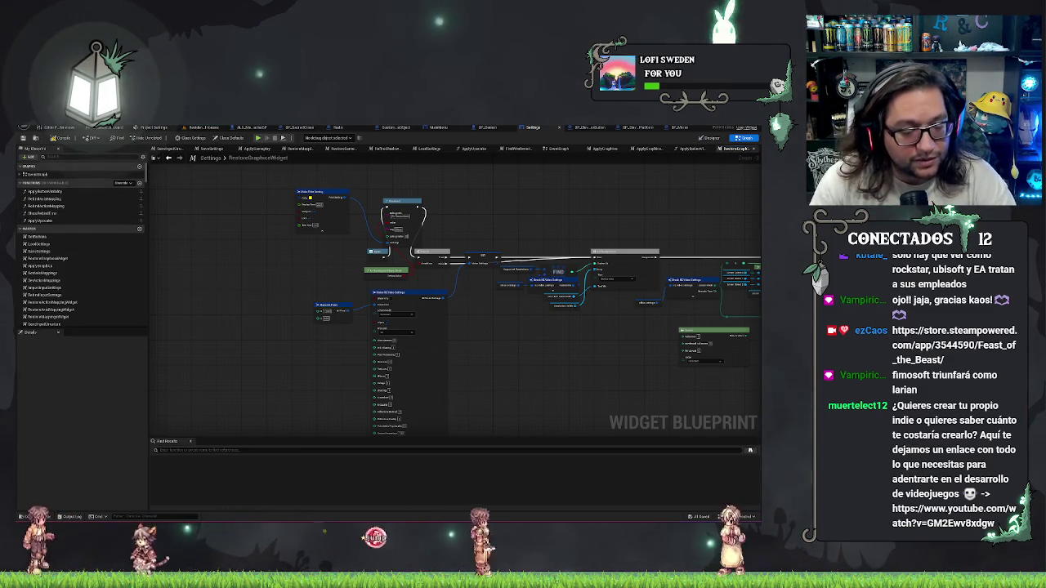
# Inspect a small node in the Settings graph, clear the selection, and pan upward.
pyautogui.click(321, 296)
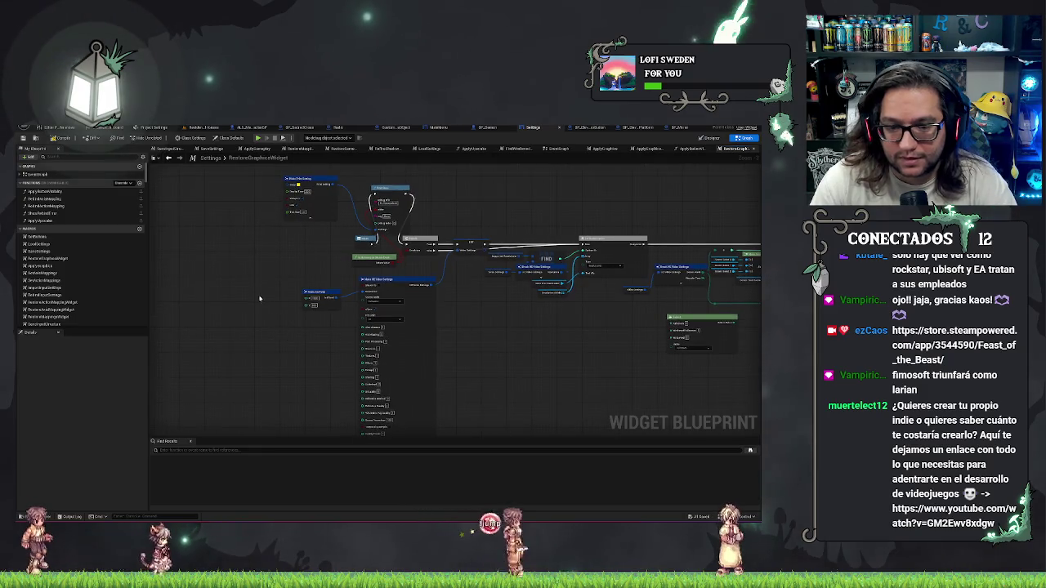
pyautogui.click(387, 282)
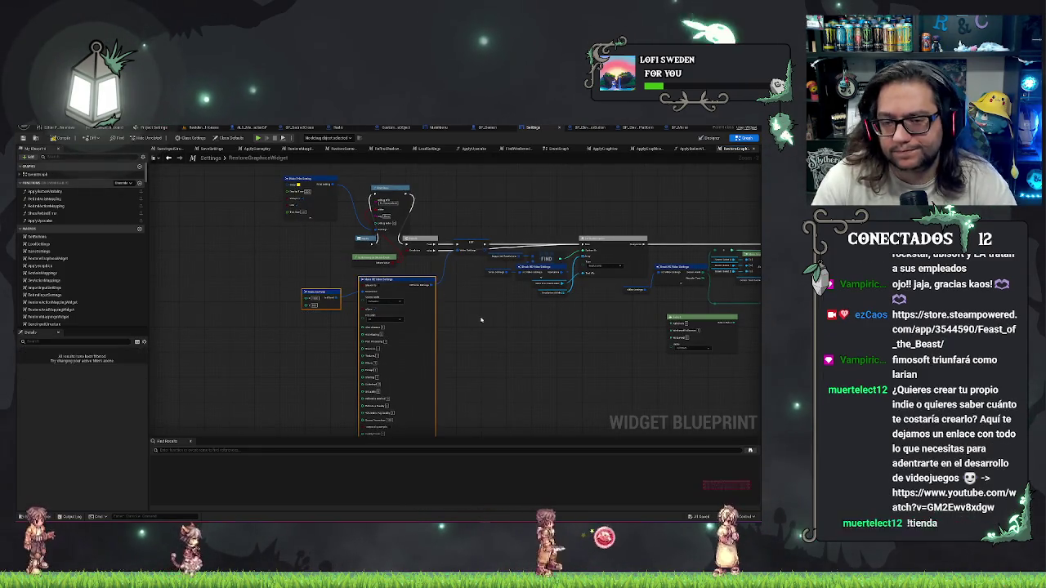
pyautogui.click(523, 350)
pyautogui.scroll(2, 522, 349)
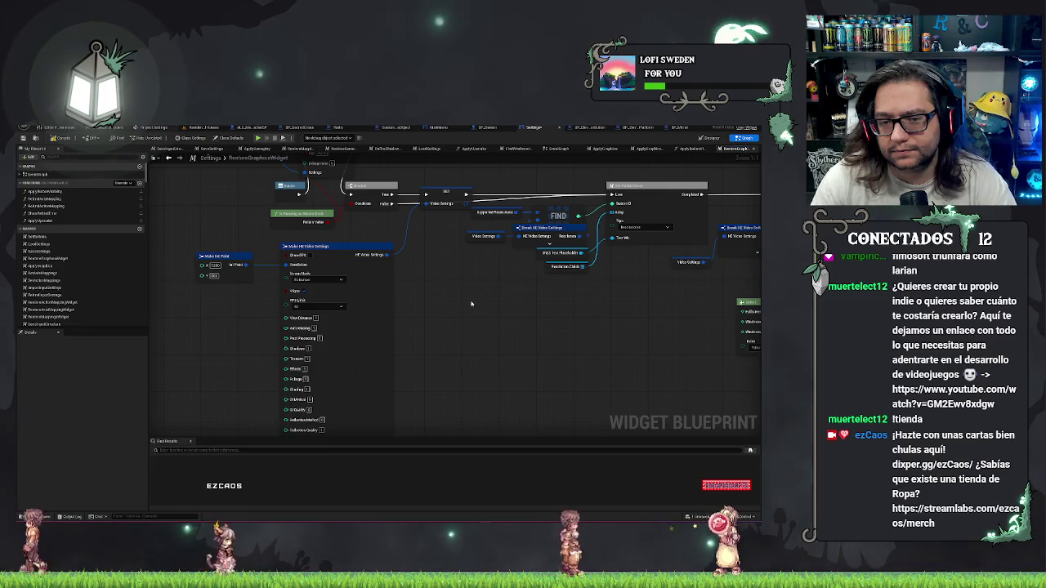
pyautogui.moveTo(470, 304); pyautogui.dragTo(490, 386)
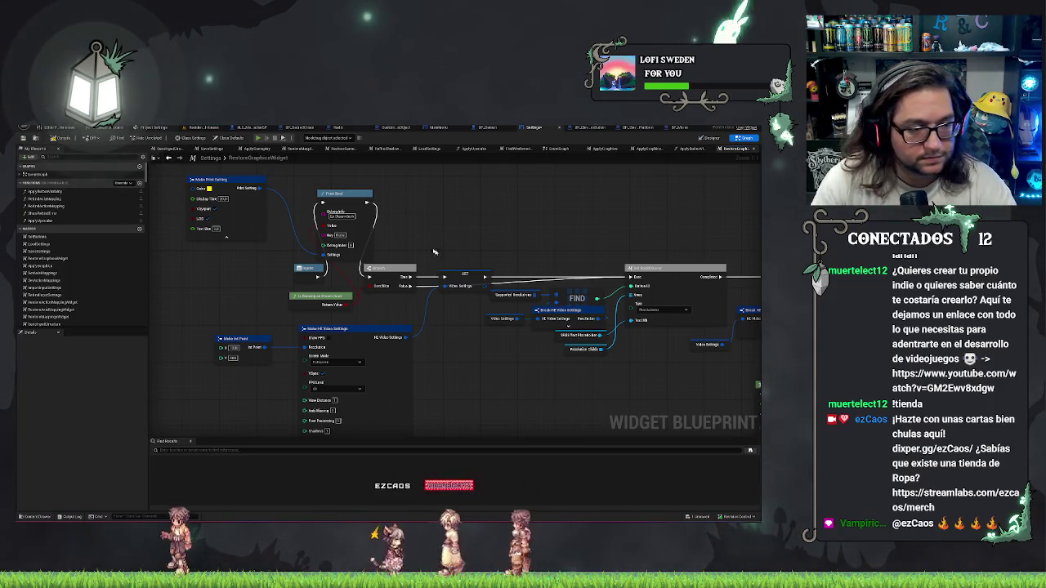
# Briefly test-run the game, then switch to the ResidentialHouses level and open the File menu.
pyautogui.click(258, 137)
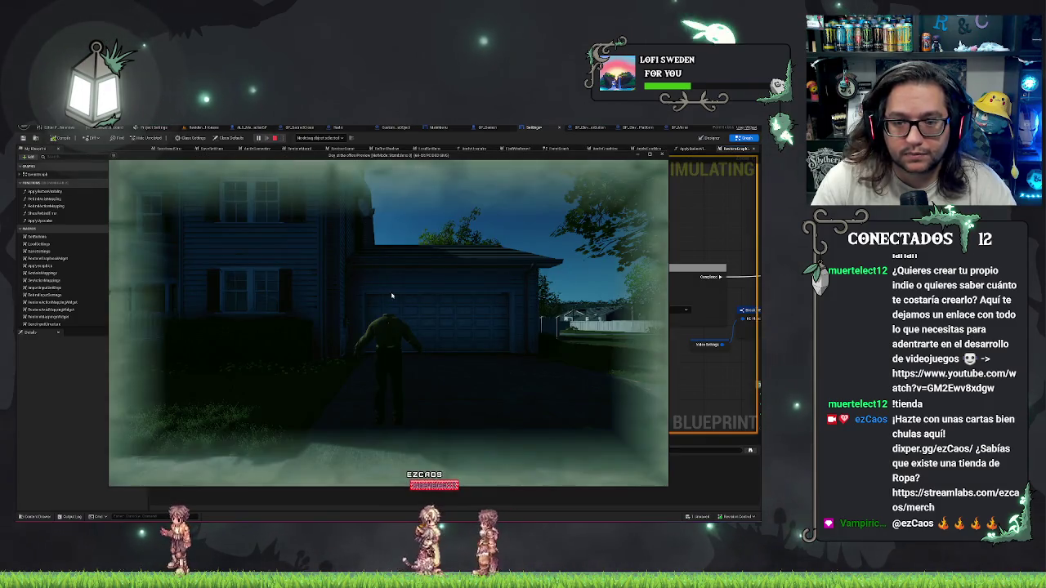
pyautogui.press('Escape')
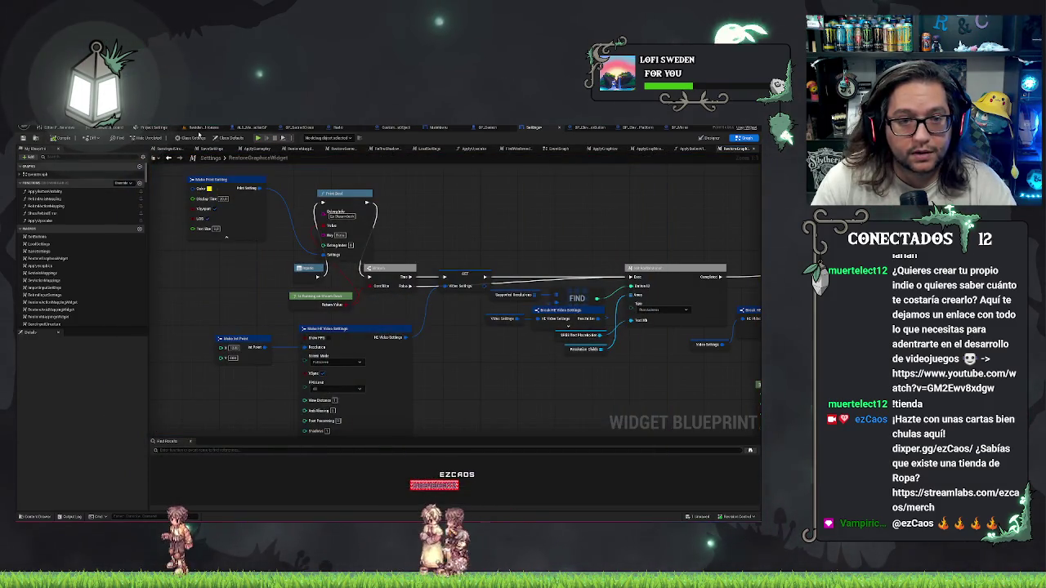
pyautogui.click(204, 127)
pyautogui.click(36, 129)
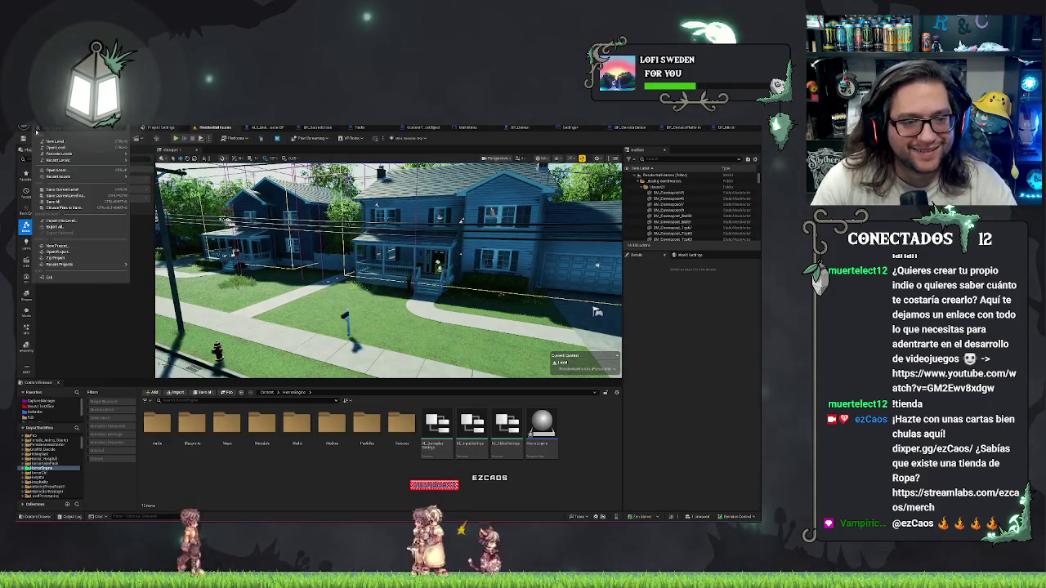
# Load the office beta level from File > Recent Levels.
pyautogui.moveTo(73, 160)
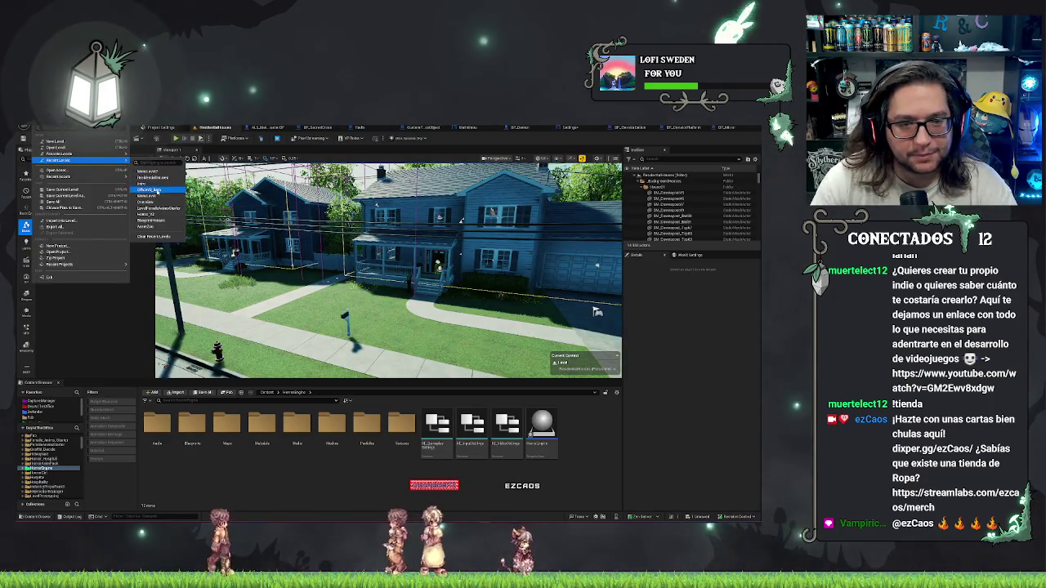
pyautogui.click(158, 191)
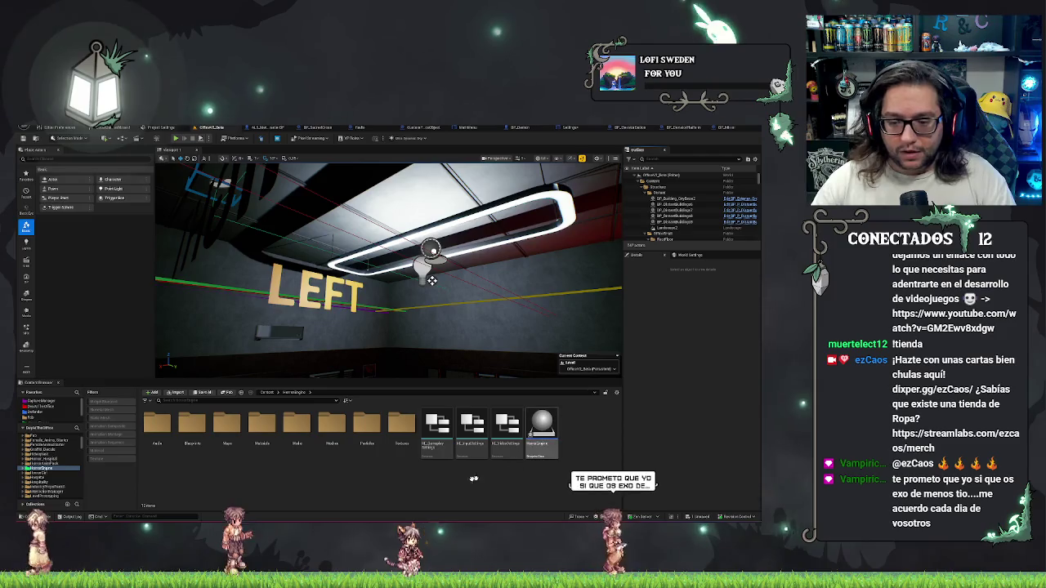
# Orbit over the office, start a Play-in-Editor session, and pause the game.
pyautogui.moveTo(431, 280)
pyautogui.mouseDown()
pyautogui.moveTo(415, 245)
pyautogui.moveTo(483, 258)
pyautogui.moveTo(445, 178)
pyautogui.mouseUp()
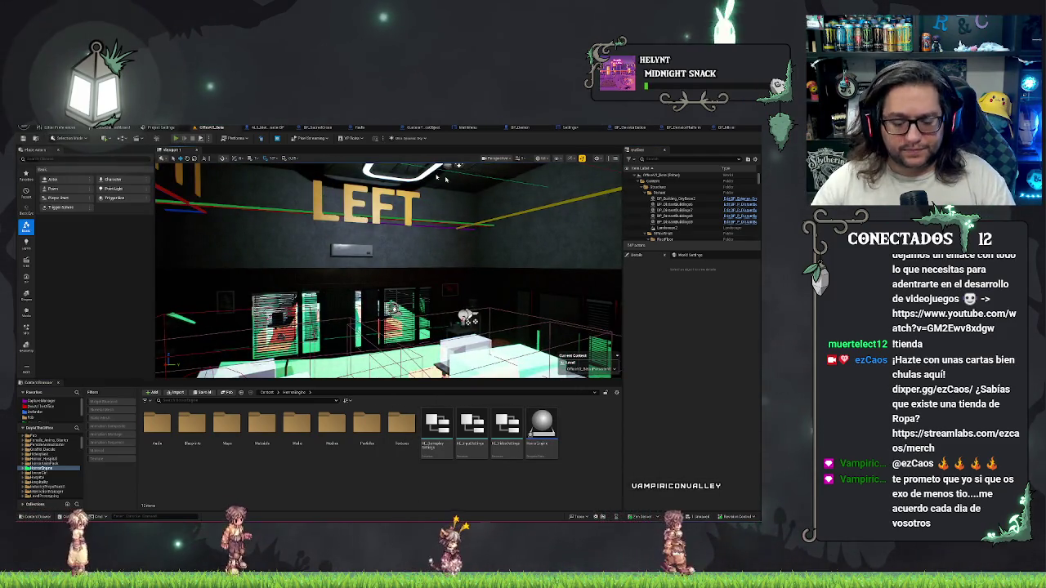
pyautogui.hotkey('alt', 'p')
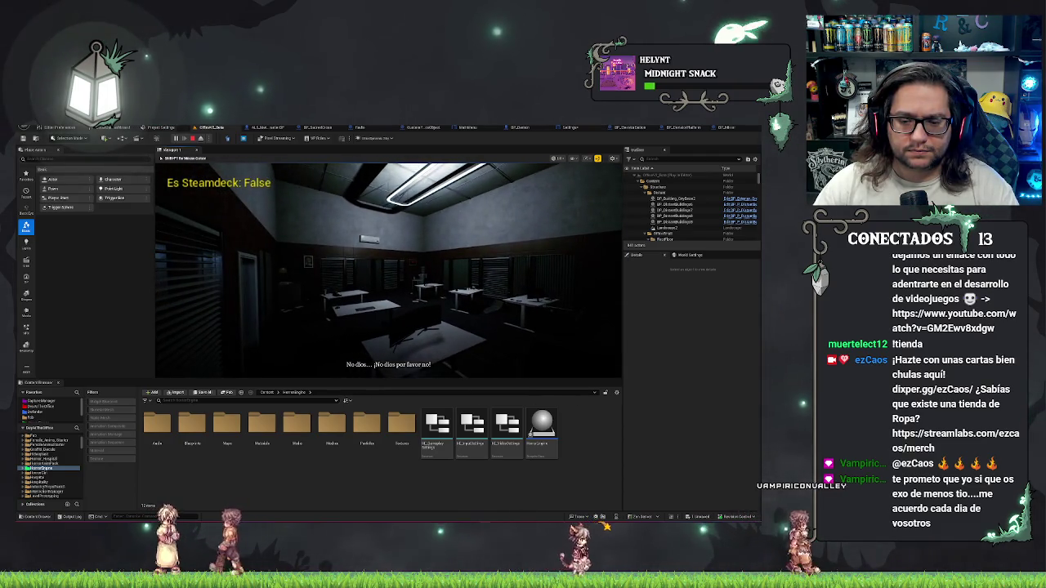
pyautogui.press('Escape')
# Test Restaurar Configuración on the options screen, then return to the pause menu.
pyautogui.click(172, 270)
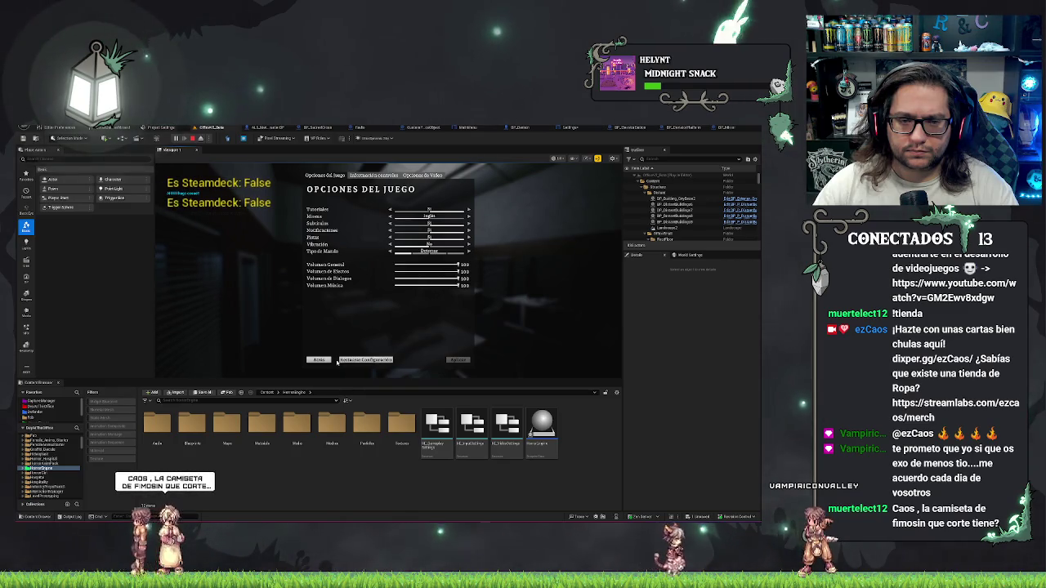
pyautogui.click(337, 360)
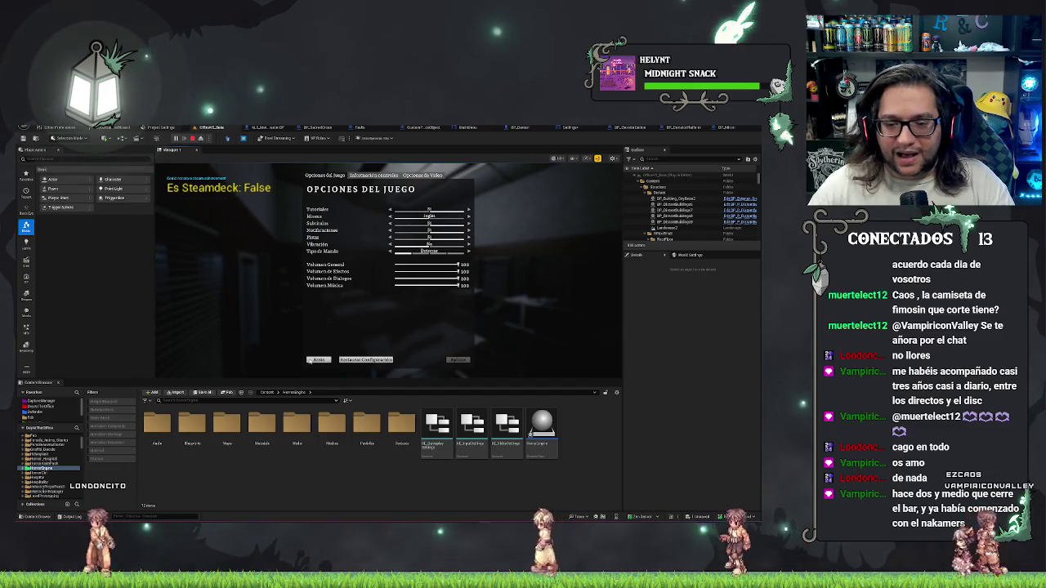
pyautogui.click(317, 360)
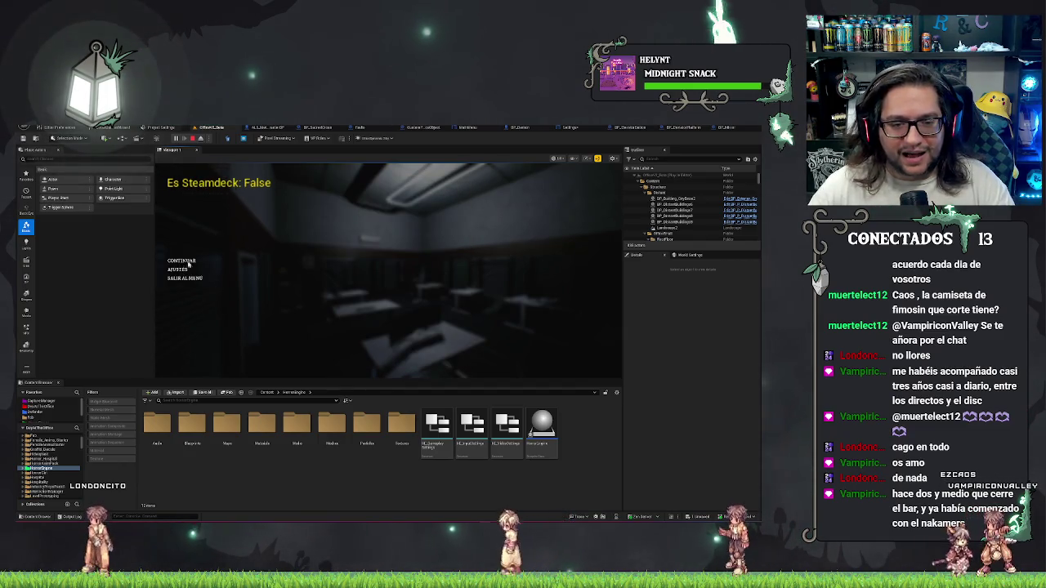
# End the play session and jump to the Print String match in FindWindowedFullBestRes.
pyautogui.press('Escape')
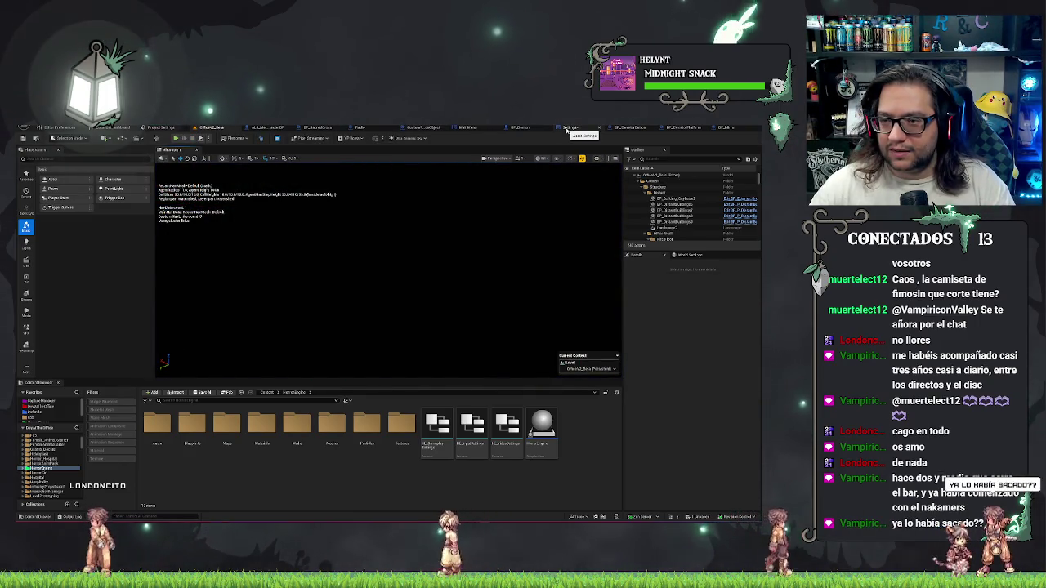
pyautogui.click(533, 127)
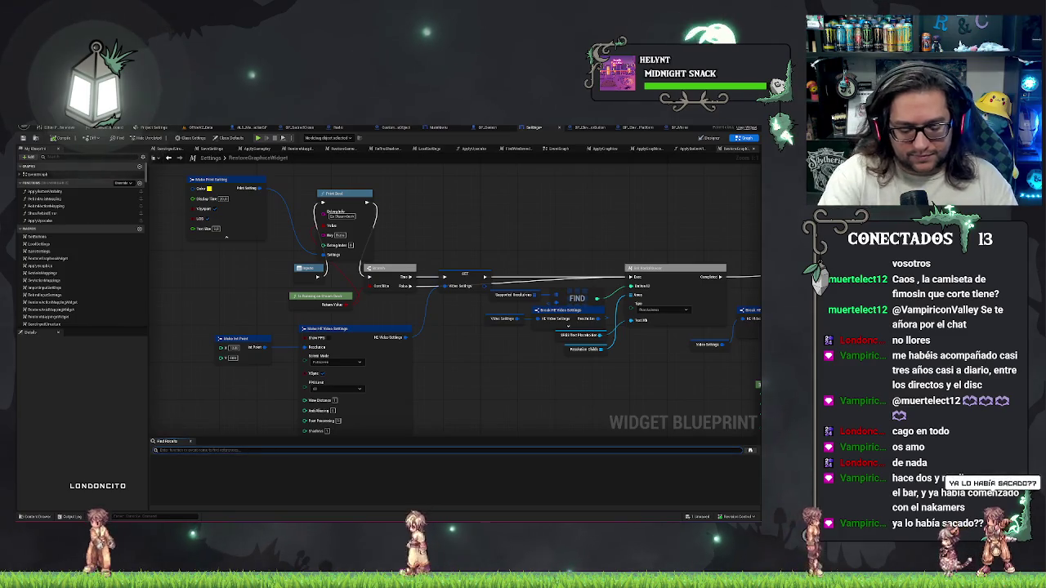
pyautogui.press('Return')
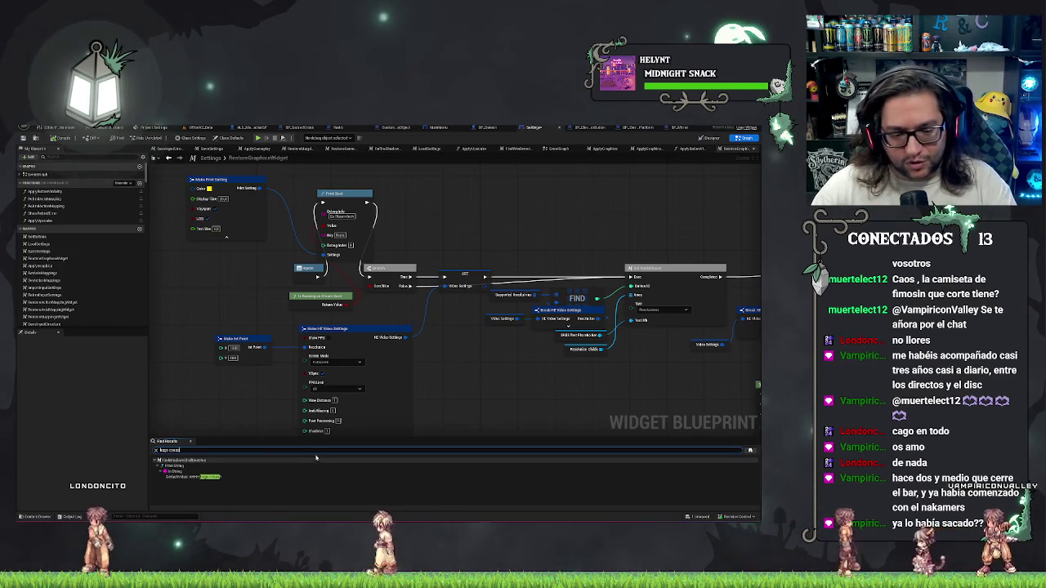
pyautogui.click(181, 477)
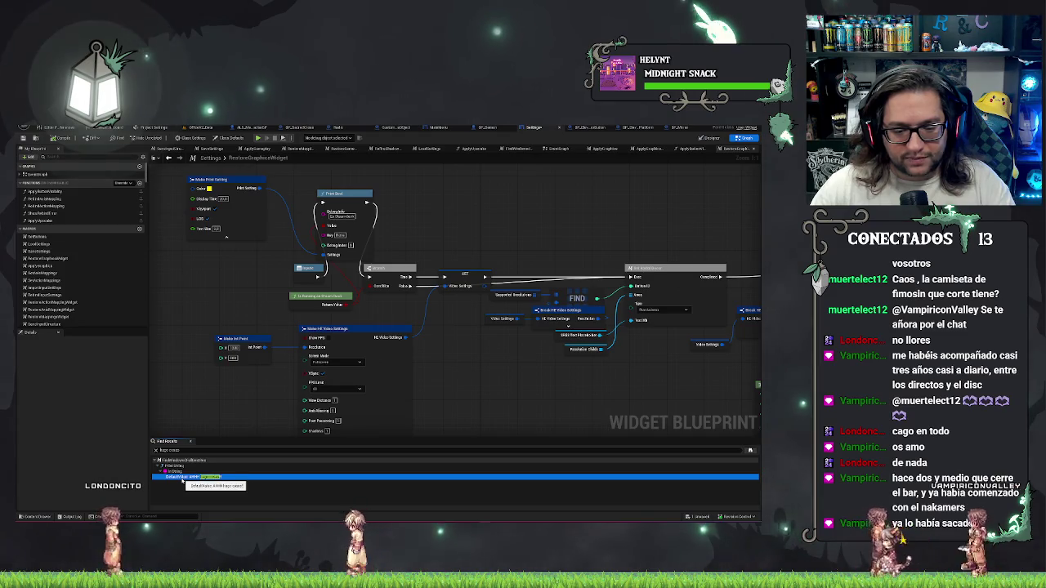
pyautogui.doubleClick(226, 477)
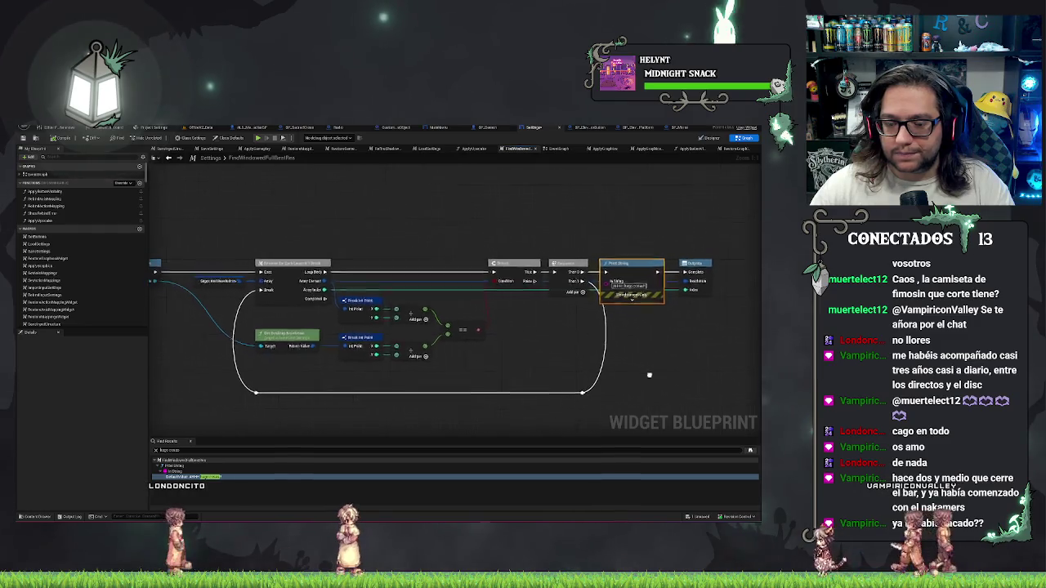
# Delete the Print String node and pan over the remaining resolution loop wiring.
pyautogui.moveTo(584, 359)
pyautogui.mouseDown()
pyautogui.moveTo(527, 354)
pyautogui.moveTo(602, 377)
pyautogui.moveTo(454, 333)
pyautogui.mouseUp()
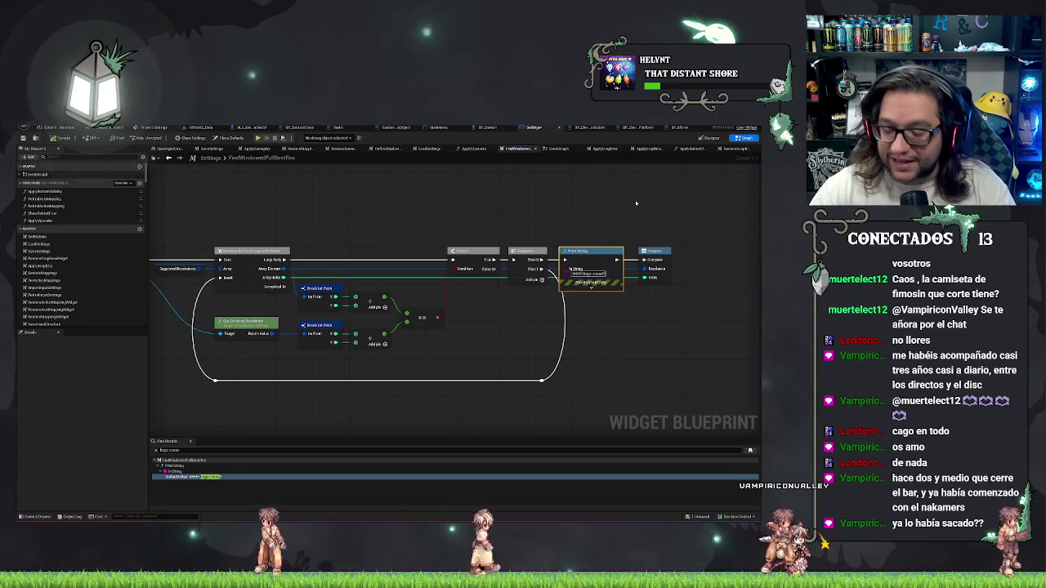
pyautogui.press('Delete')
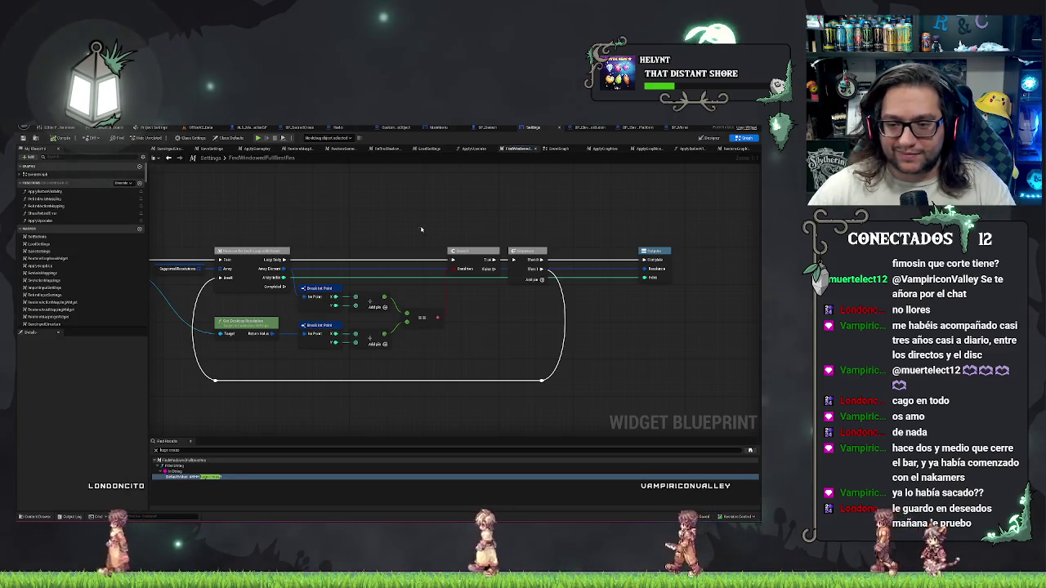
pyautogui.moveTo(420, 228); pyautogui.dragTo(499, 252)
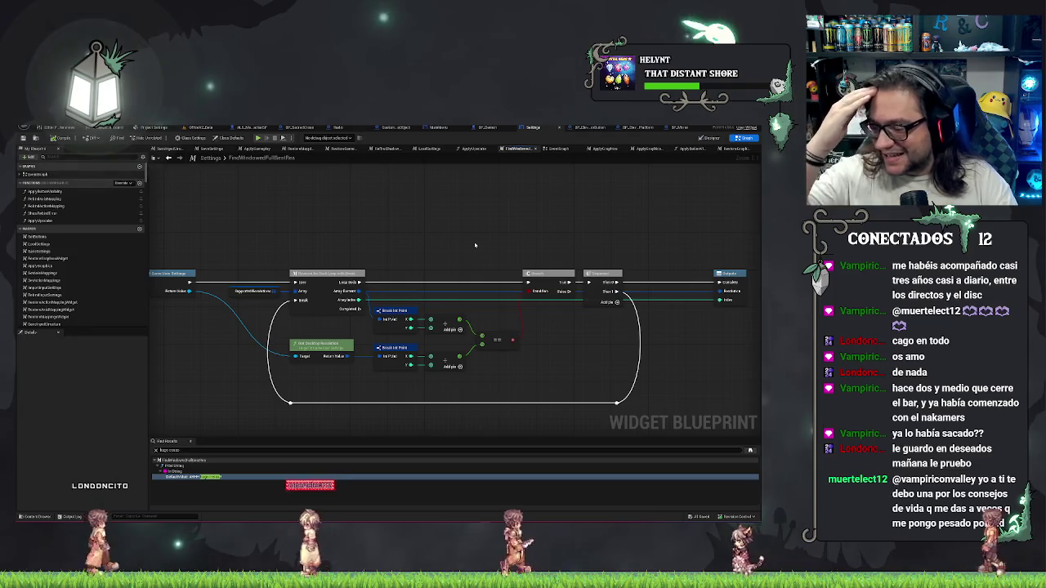
pyautogui.moveTo(364, 220)
pyautogui.mouseDown()
pyautogui.moveTo(534, 234)
pyautogui.moveTo(499, 241)
pyautogui.moveTo(402, 204)
pyautogui.moveTo(424, 223)
pyautogui.mouseUp()
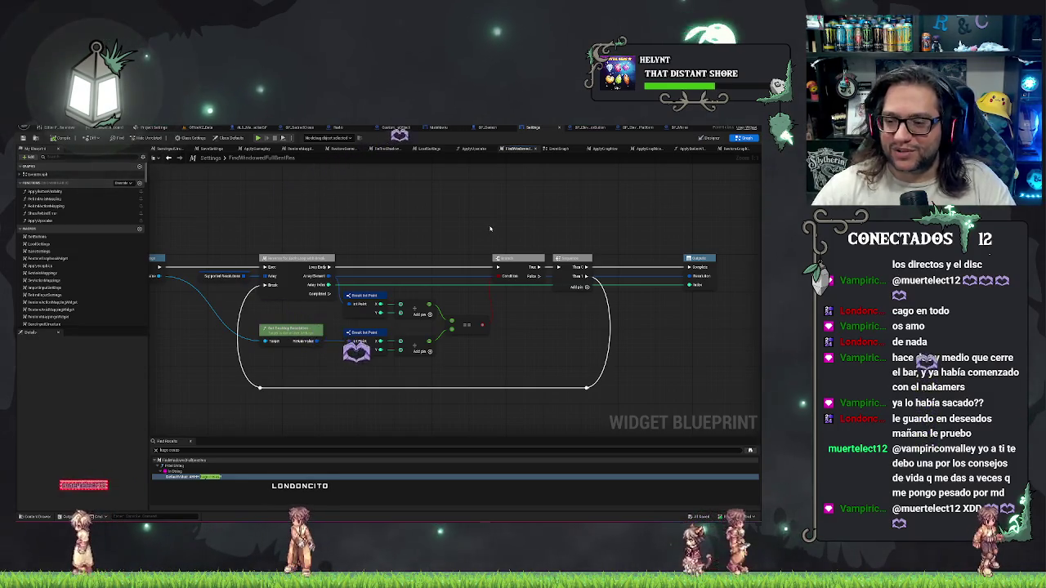
pyautogui.moveTo(418, 219); pyautogui.dragTo(445, 234)
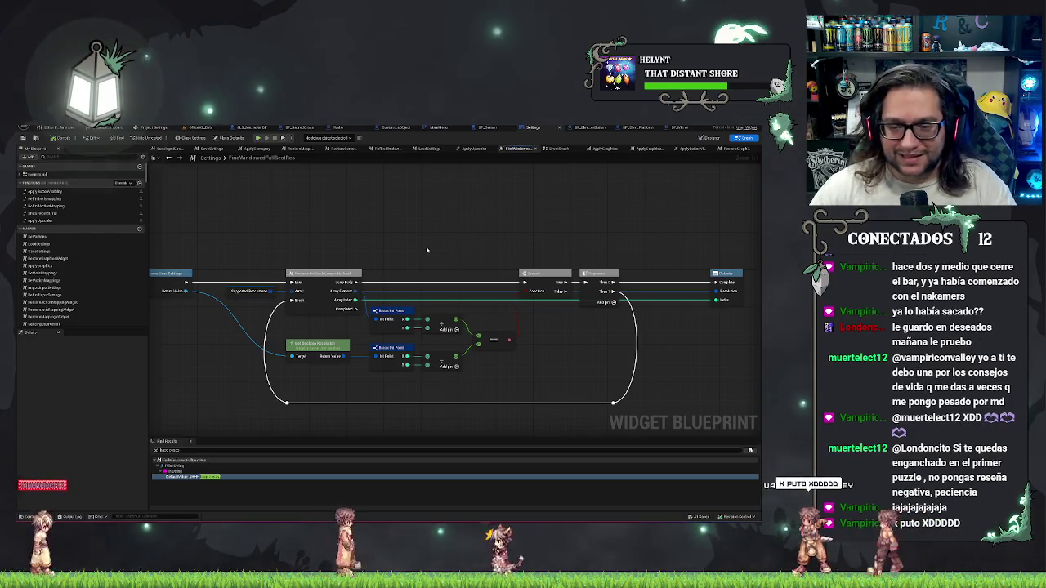
# Nudge the loop's bottom-left reroute node right, then undo the move.
pyautogui.click(287, 402)
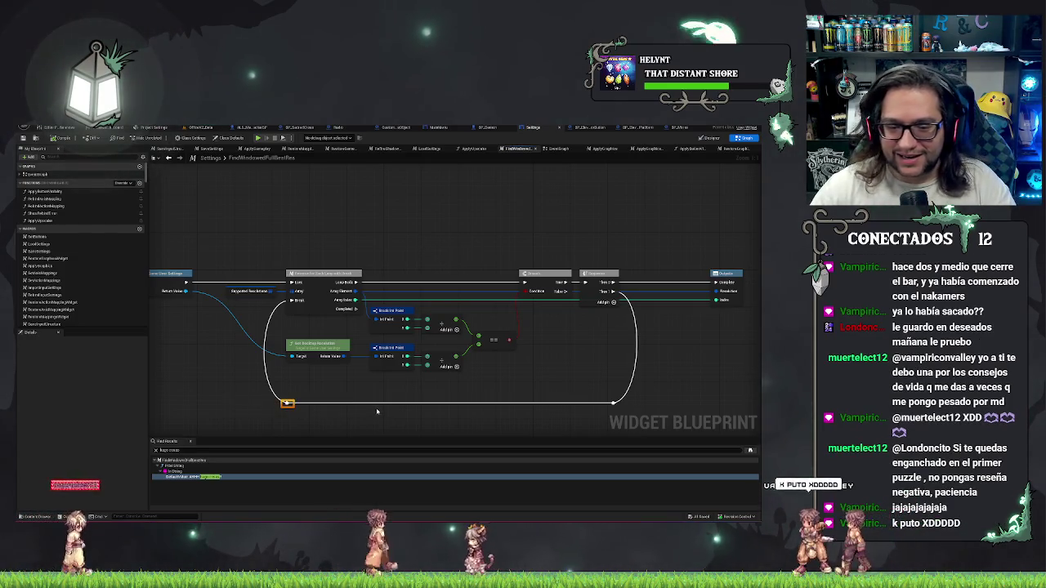
pyautogui.press('Right')
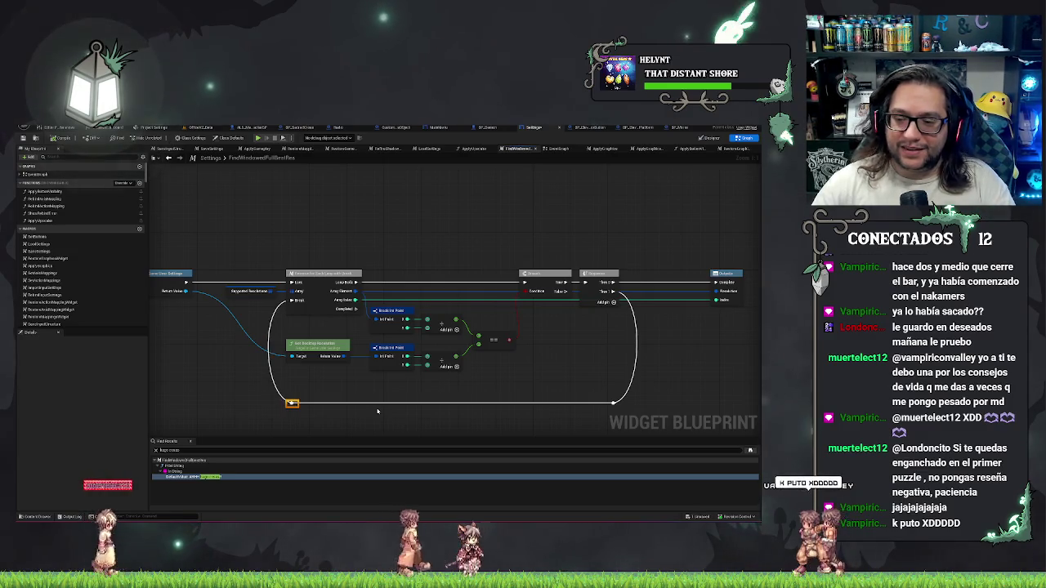
pyautogui.hotkey('ctrl', 'z')
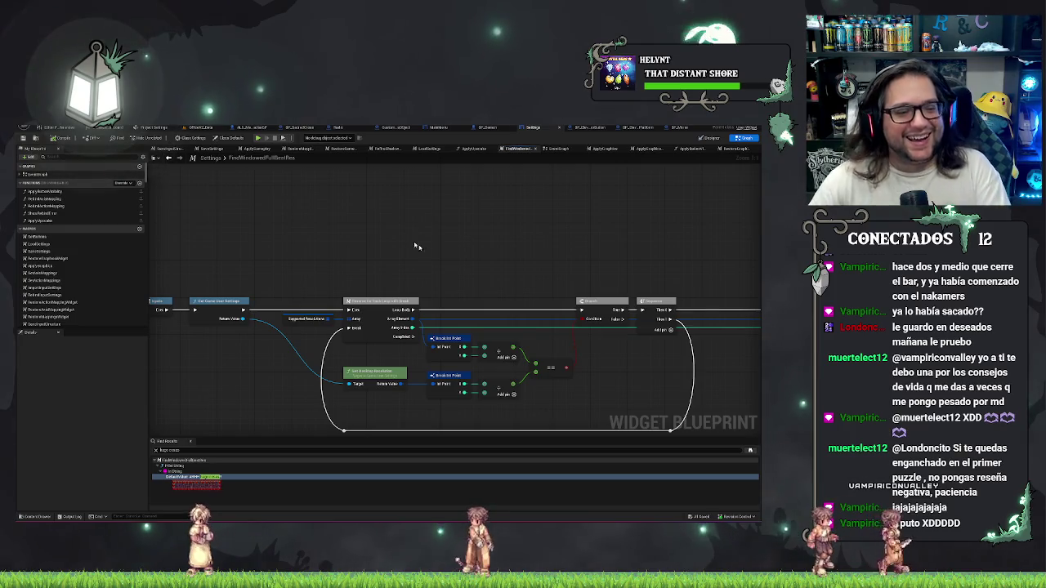
# Pan across the FindWindowedFullBestRes loop, then go to the ApplyUpscaler function graph.
pyautogui.moveTo(584, 255); pyautogui.dragTo(457, 216)
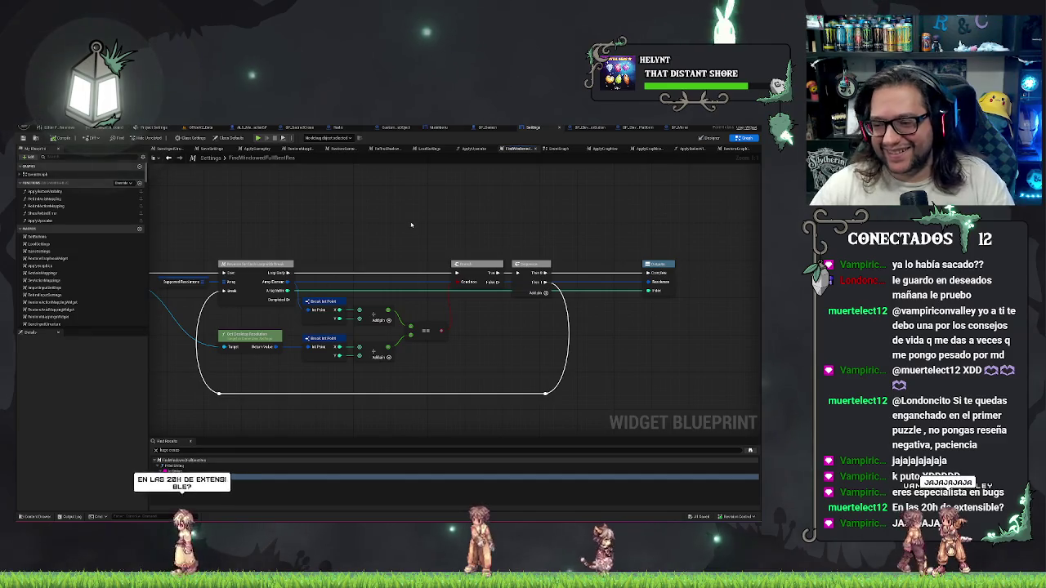
pyautogui.moveTo(395, 220); pyautogui.dragTo(457, 217)
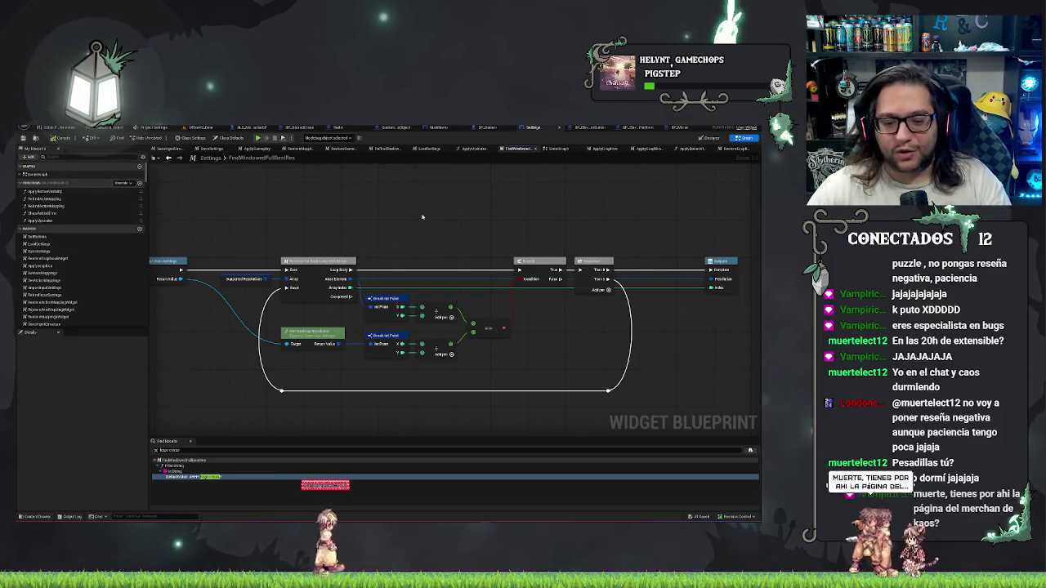
pyautogui.moveTo(457, 218); pyautogui.dragTo(401, 219)
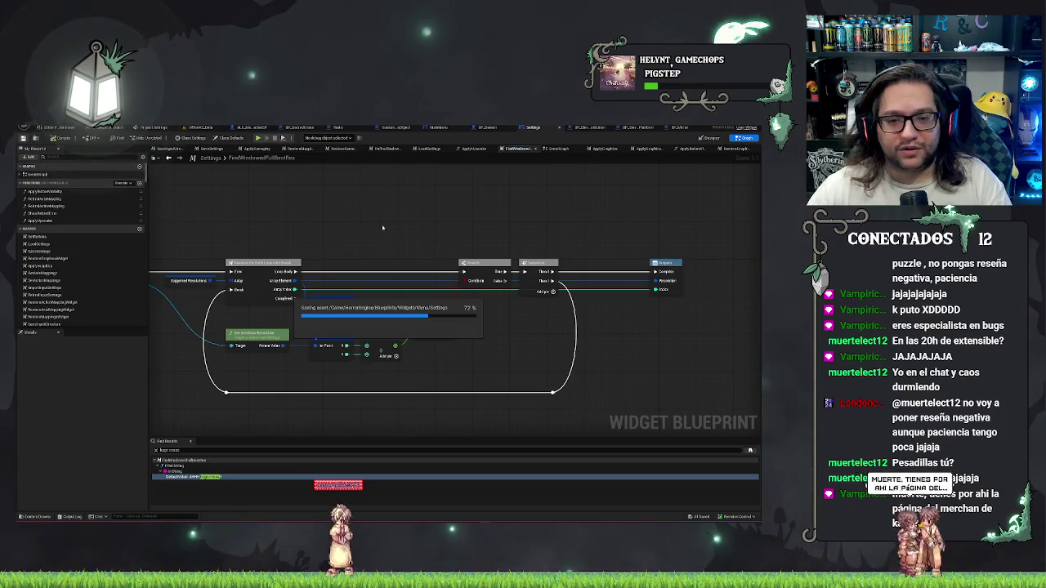
pyautogui.moveTo(428, 221); pyautogui.dragTo(440, 223)
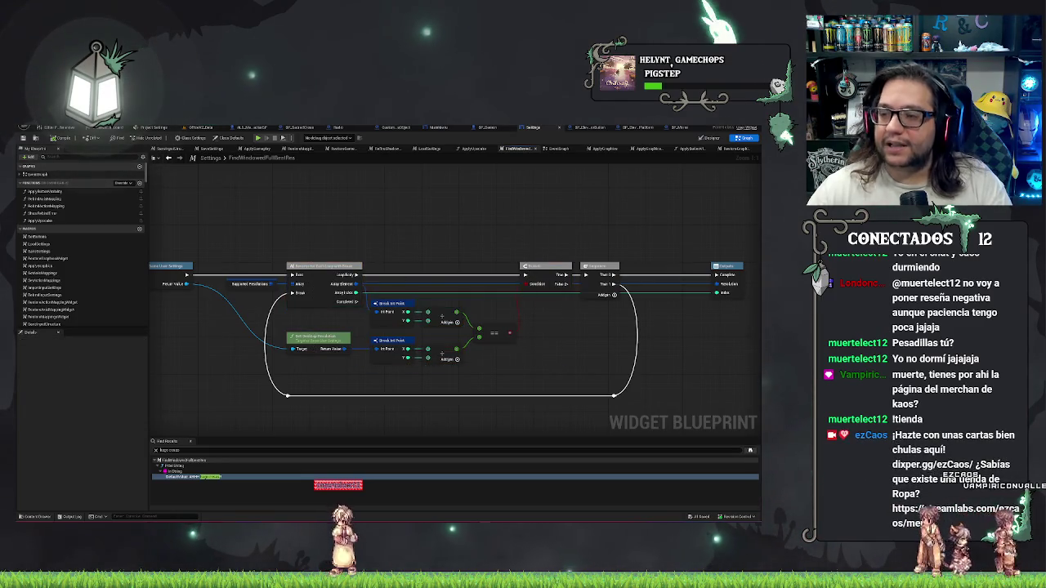
pyautogui.click(476, 151)
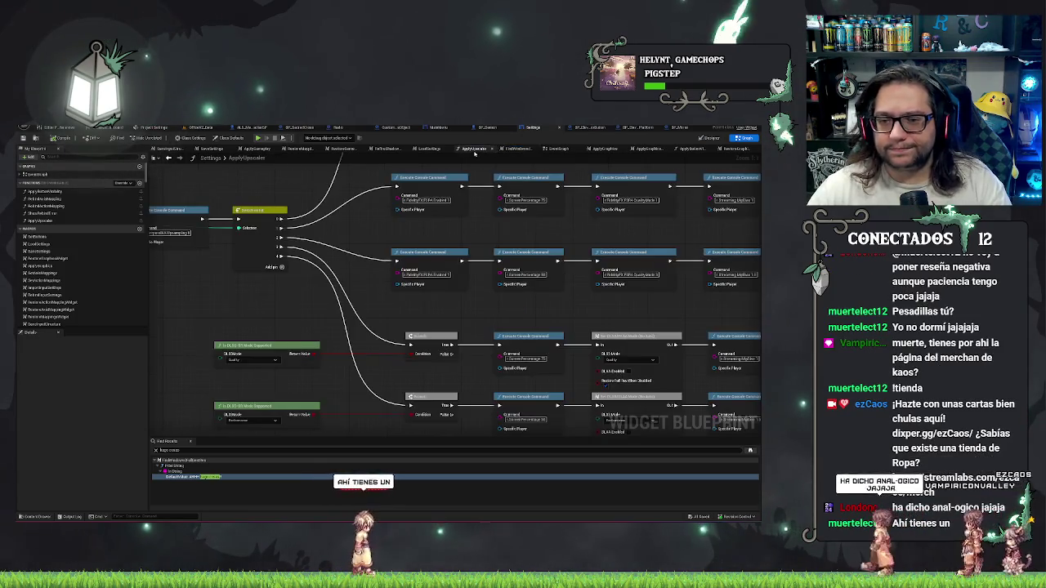
# Browse LoadSettings and SaveSettings, box-select Does Save Game Exist, then go to RestoreGraphicsWidget.
pyautogui.click(449, 149)
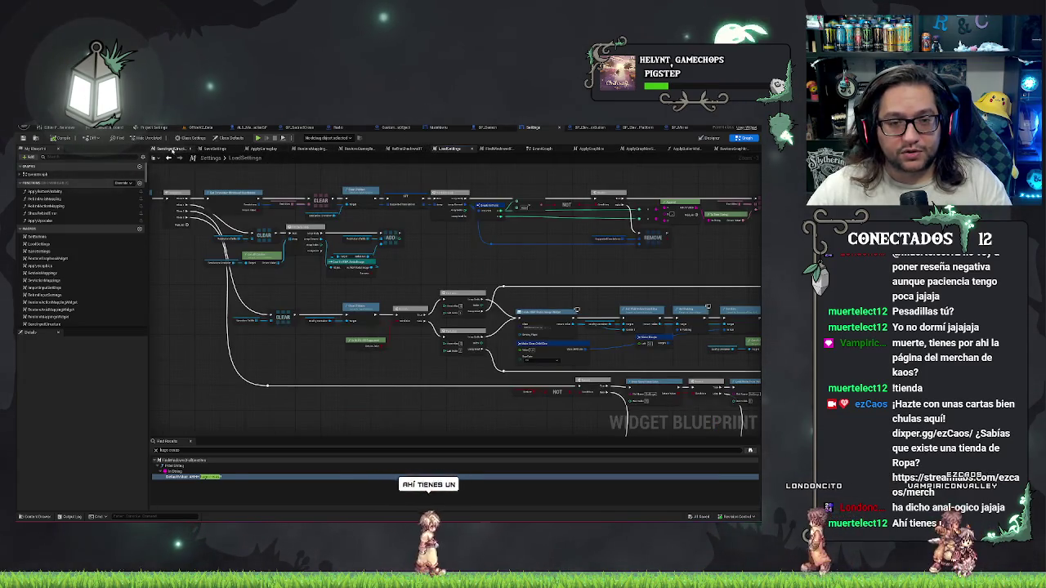
pyautogui.click(214, 149)
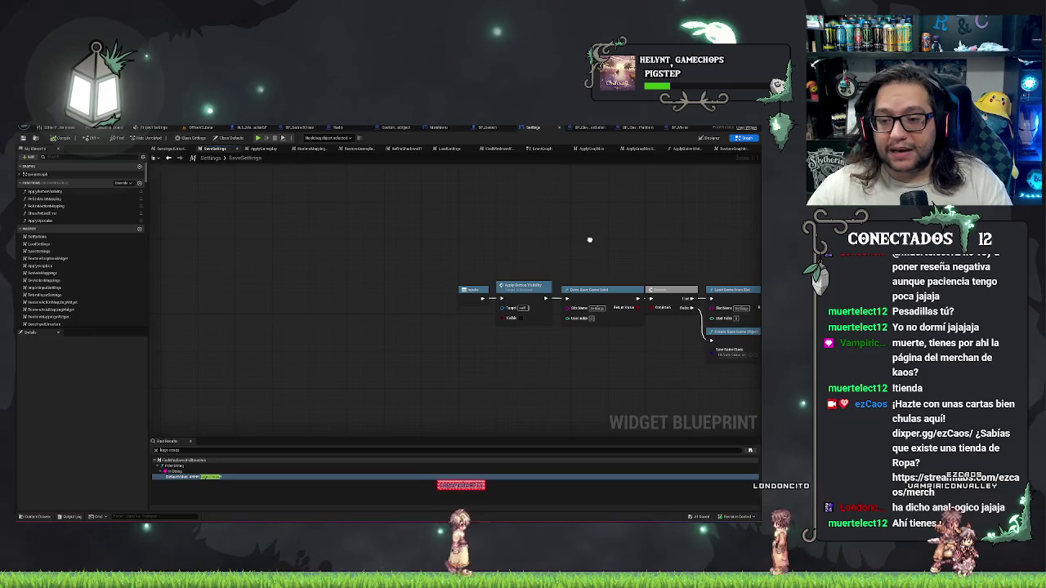
pyautogui.moveTo(590, 239); pyautogui.dragTo(379, 240)
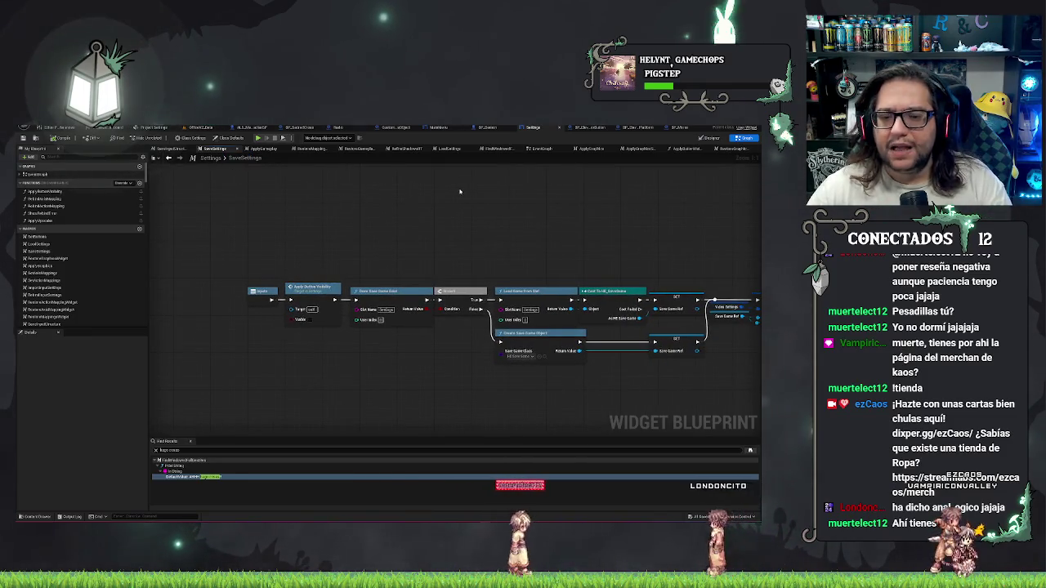
pyautogui.moveTo(399, 221); pyautogui.dragTo(360, 321)
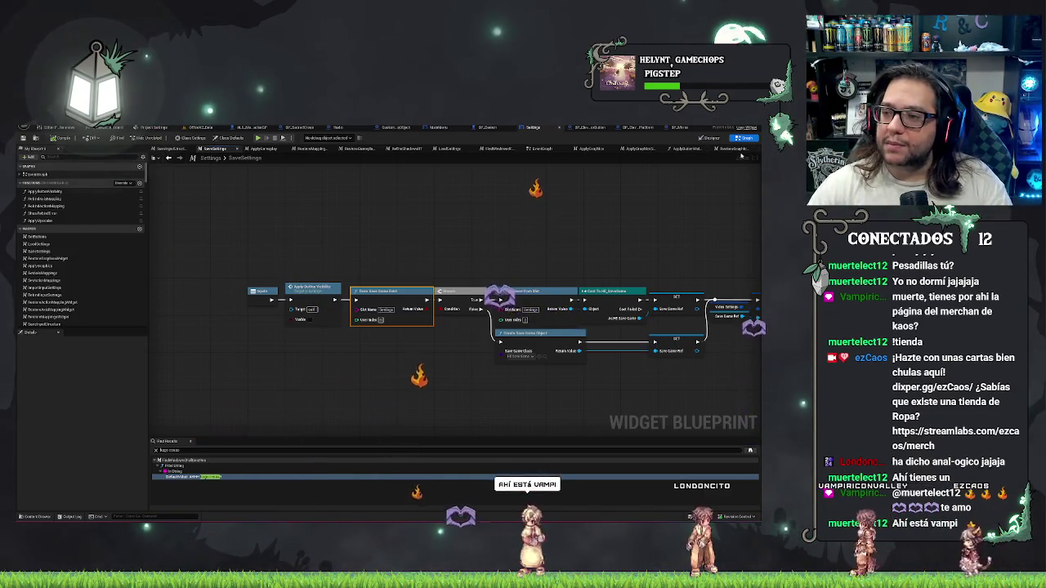
pyautogui.click(661, 150)
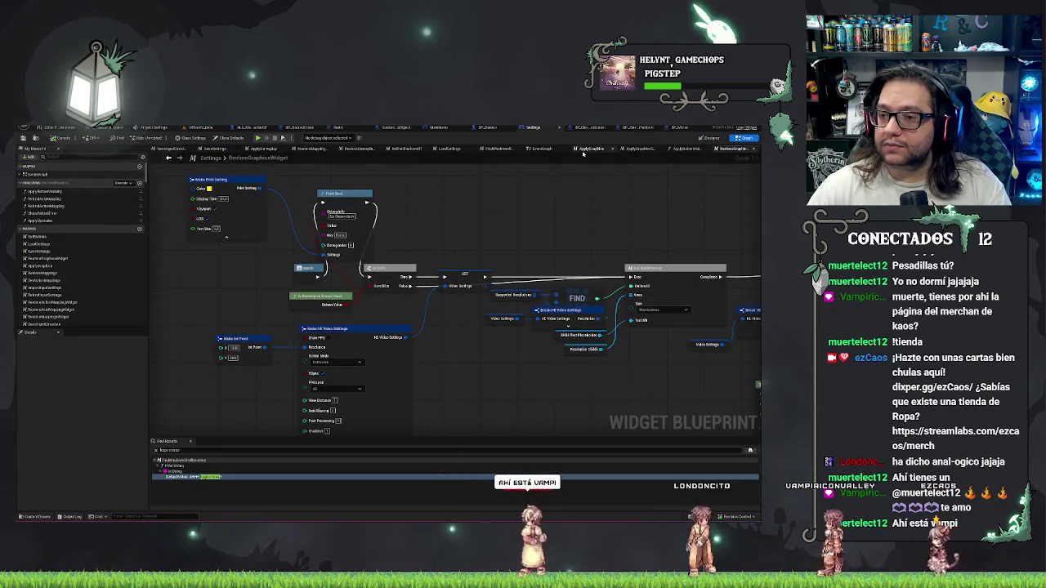
# Go to the EventGraph and pan across the Main Buttons group, dismissing the node list.
pyautogui.click(541, 149)
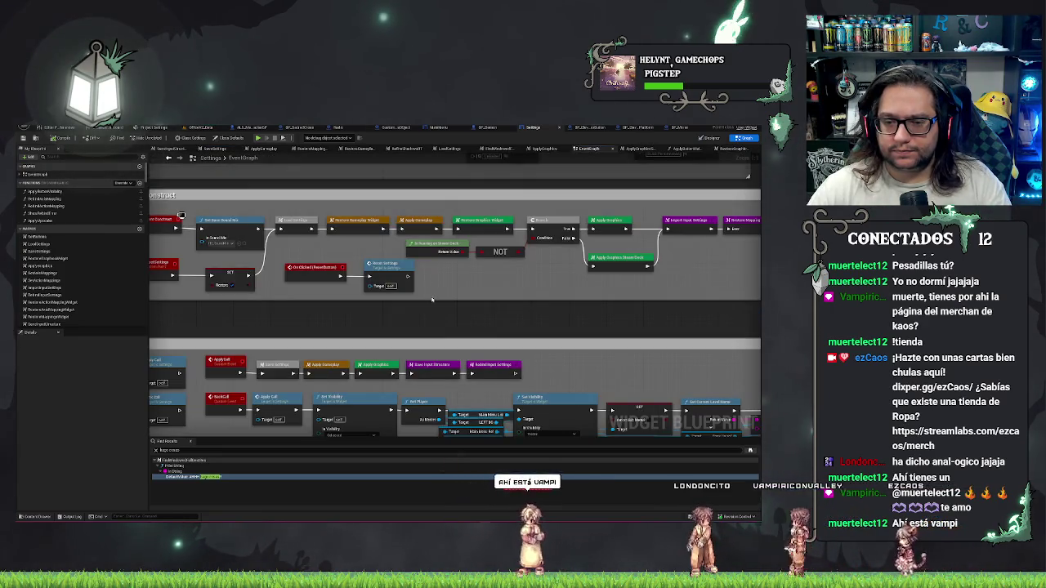
pyautogui.moveTo(609, 317)
pyautogui.mouseDown()
pyautogui.moveTo(360, 304)
pyautogui.moveTo(669, 265)
pyautogui.mouseUp()
pyautogui.moveTo(301, 321); pyautogui.dragTo(387, 297)
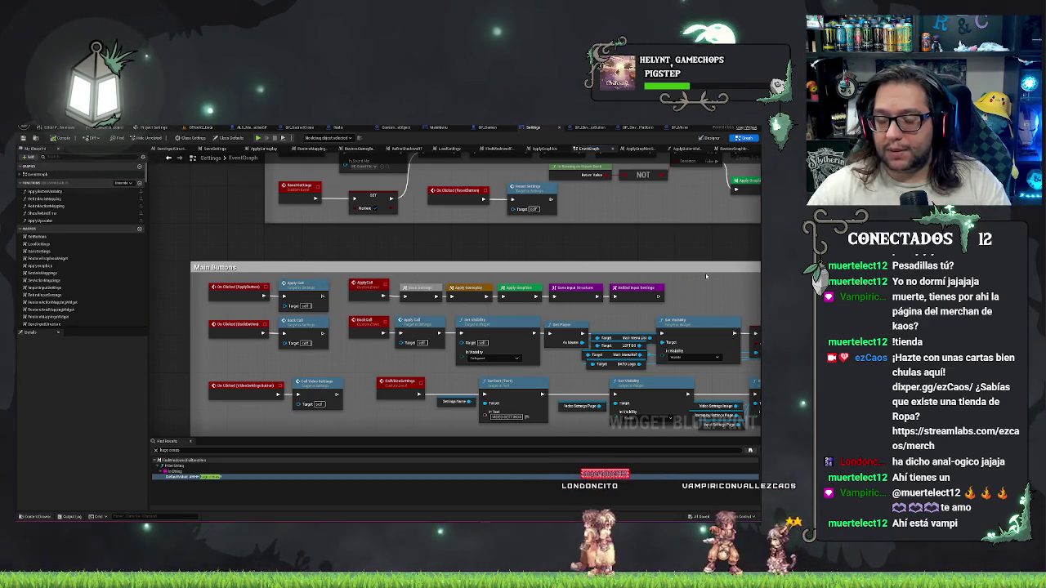
pyautogui.moveTo(654, 255); pyautogui.dragTo(617, 246)
pyautogui.rightClick(607, 238)
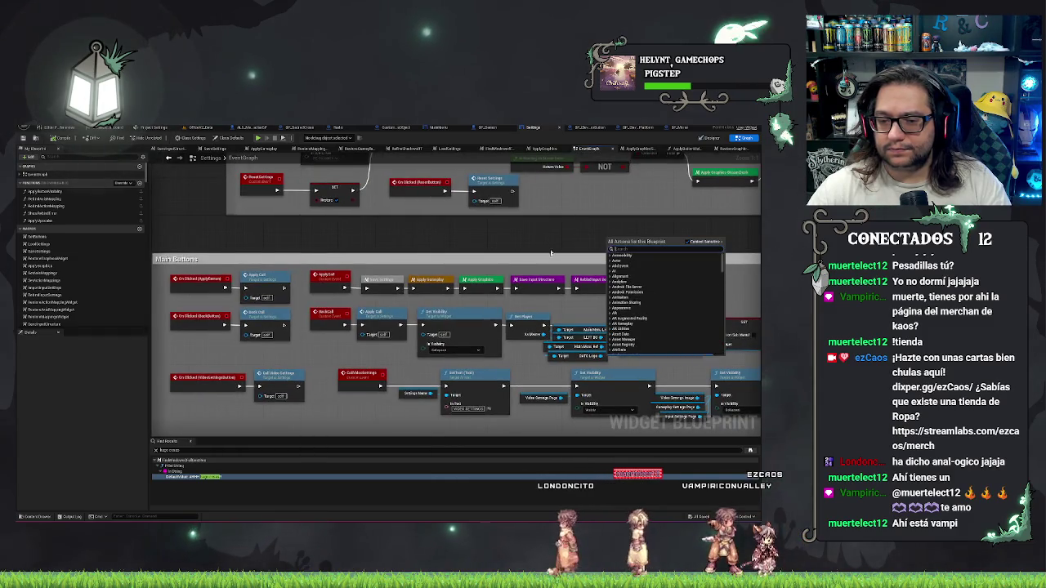
pyautogui.click(541, 250)
# Pan along the Event Construct chain from start to end and recentre the view.
pyautogui.moveTo(540, 249); pyautogui.dragTo(558, 390)
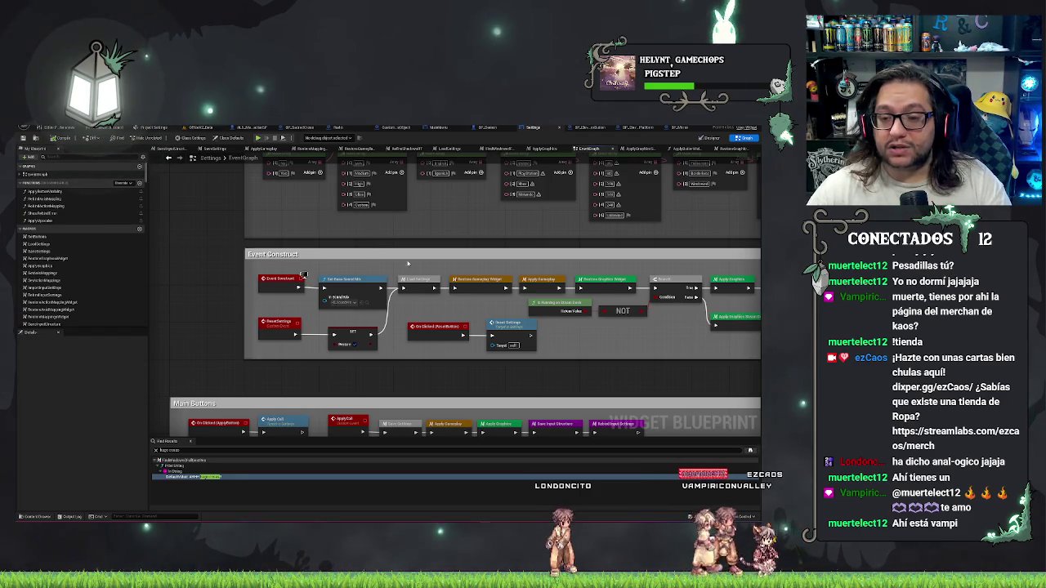
pyautogui.moveTo(418, 269); pyautogui.dragTo(345, 255)
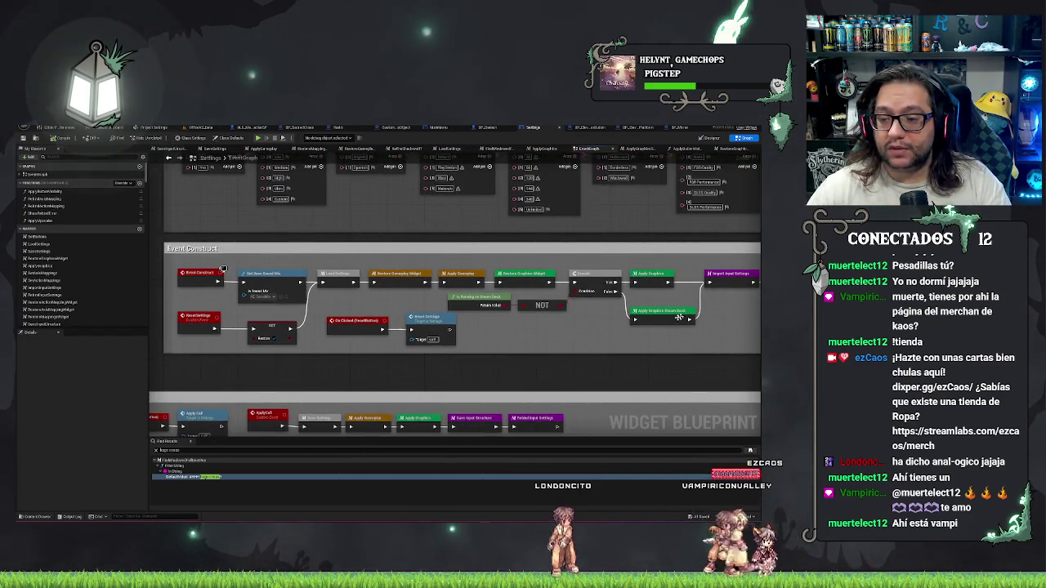
pyautogui.moveTo(595, 350); pyautogui.dragTo(502, 326)
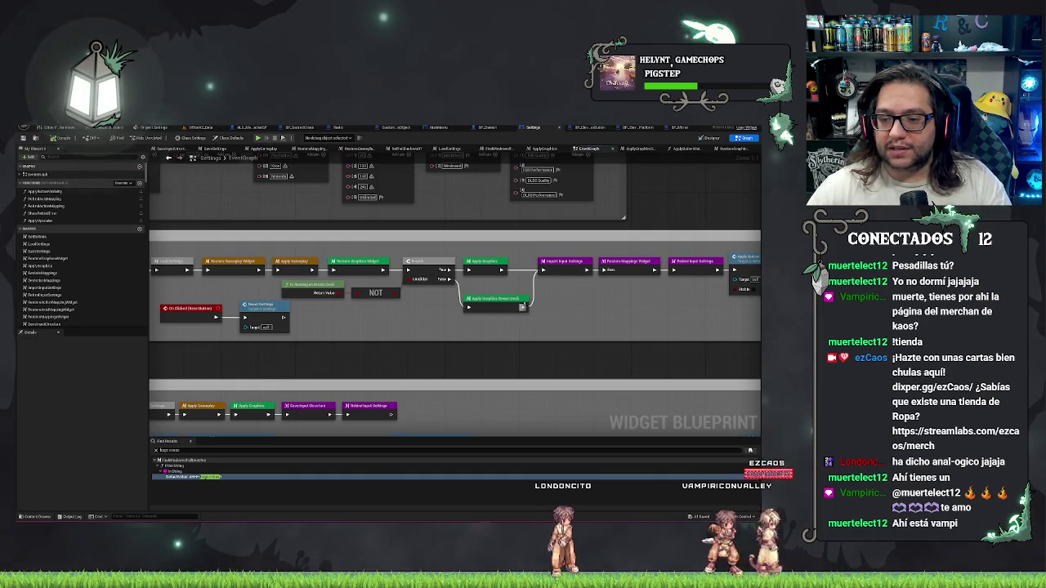
pyautogui.rightClick(548, 307)
pyautogui.moveTo(448, 339)
pyautogui.mouseDown()
pyautogui.moveTo(487, 313)
pyautogui.moveTo(330, 293)
pyautogui.mouseUp()
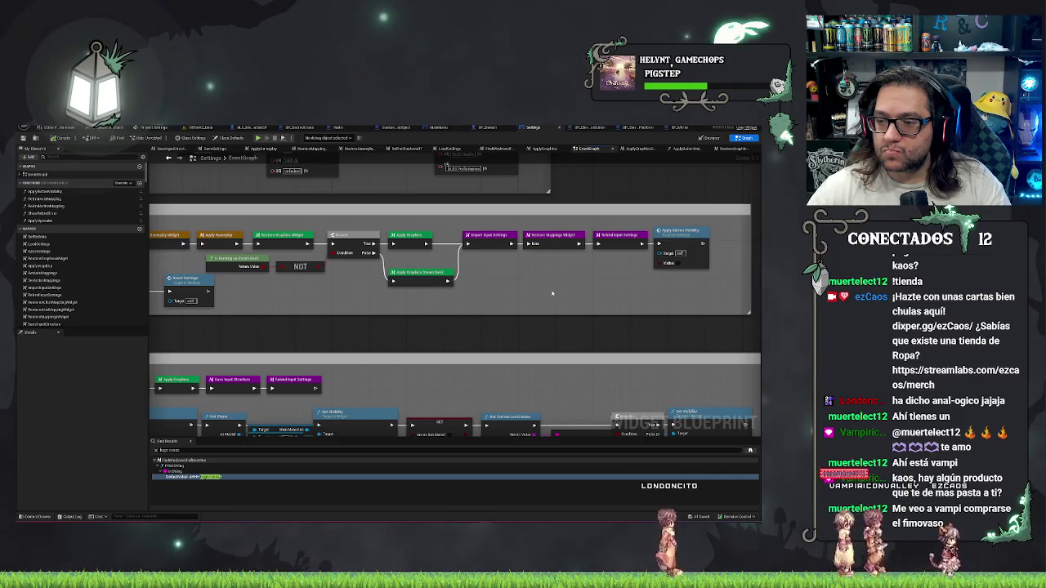
pyautogui.moveTo(552, 294); pyautogui.dragTo(683, 238)
pyautogui.moveTo(447, 245); pyautogui.dragTo(572, 244)
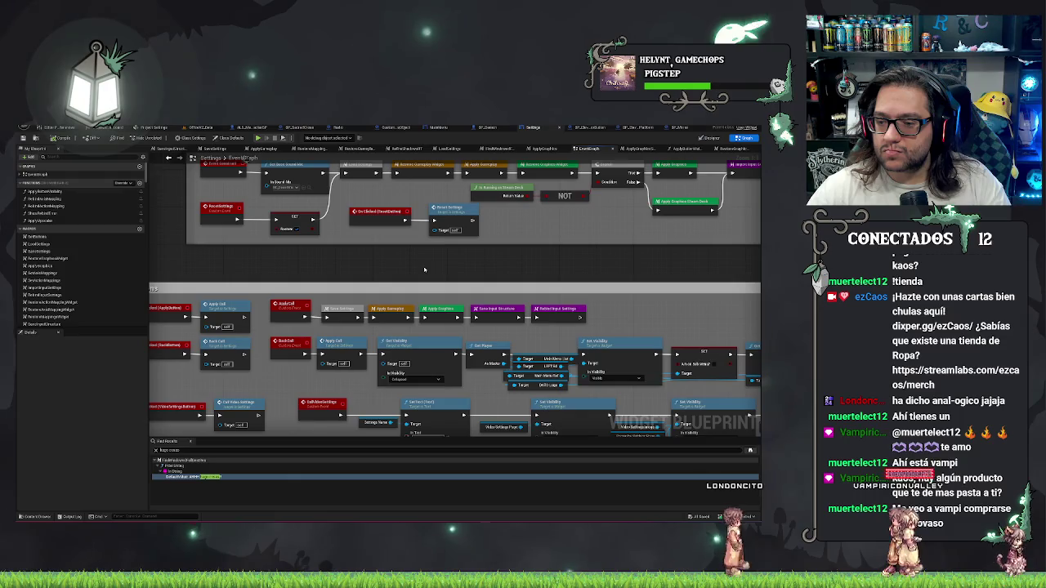
pyautogui.moveTo(423, 269); pyautogui.dragTo(468, 276)
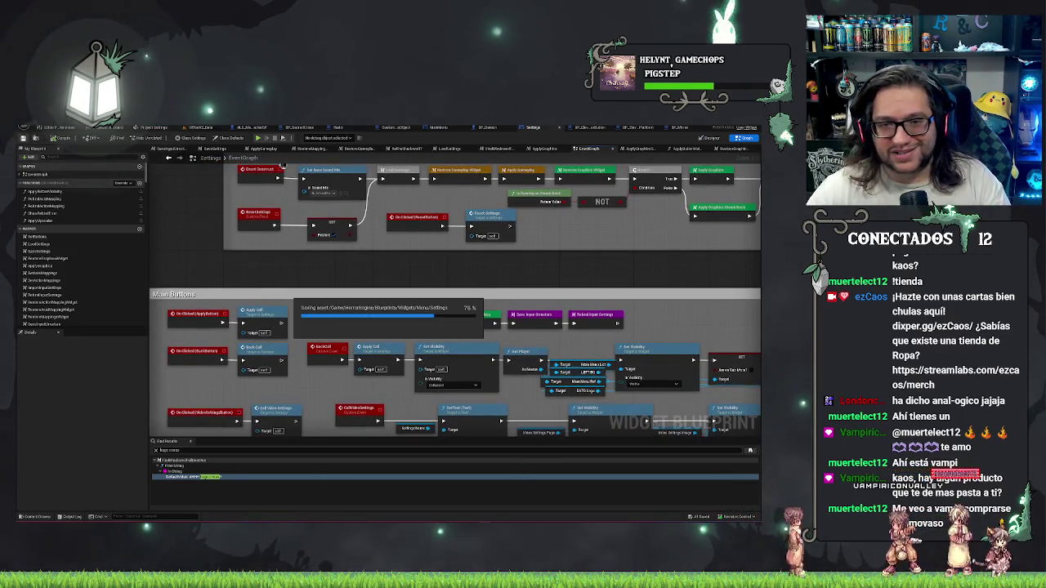
# Pan back to the Event Construct section, then switch to the Streamlabs merch store.
pyautogui.moveTo(616, 267)
pyautogui.mouseDown()
pyautogui.moveTo(450, 305)
pyautogui.moveTo(271, 185)
pyautogui.mouseUp()
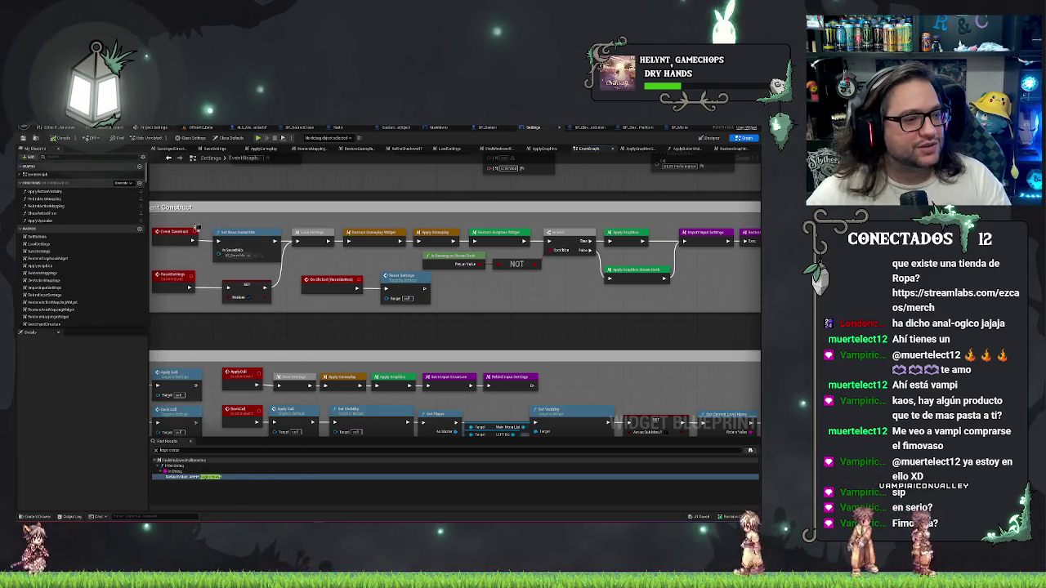
pyautogui.hotkey('alt', 'Tab')
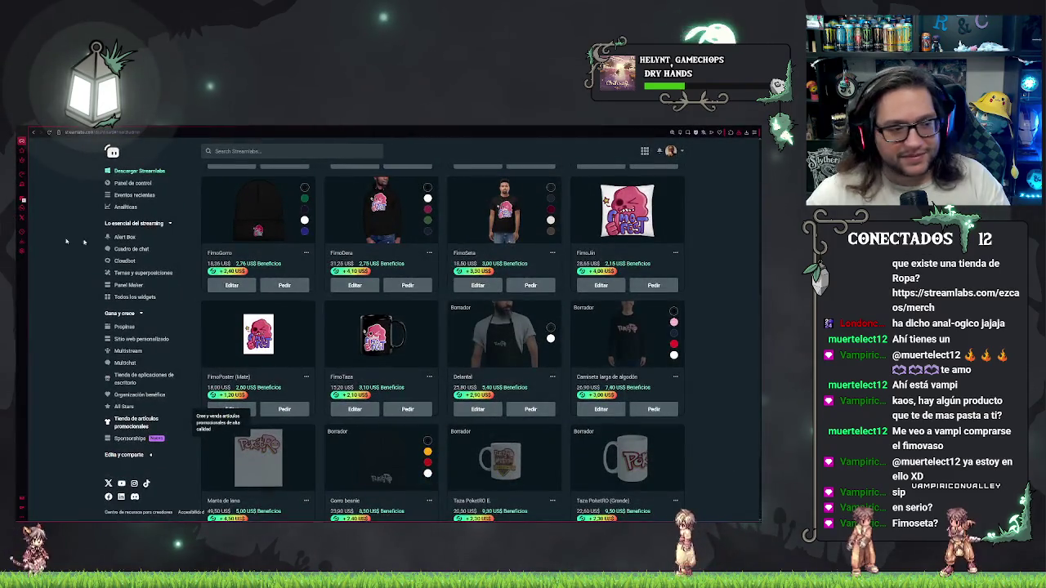
# Enlarge the merch page, scroll through the Fimo product listings, and start a new browser tab.
pyautogui.moveTo(576, 343)
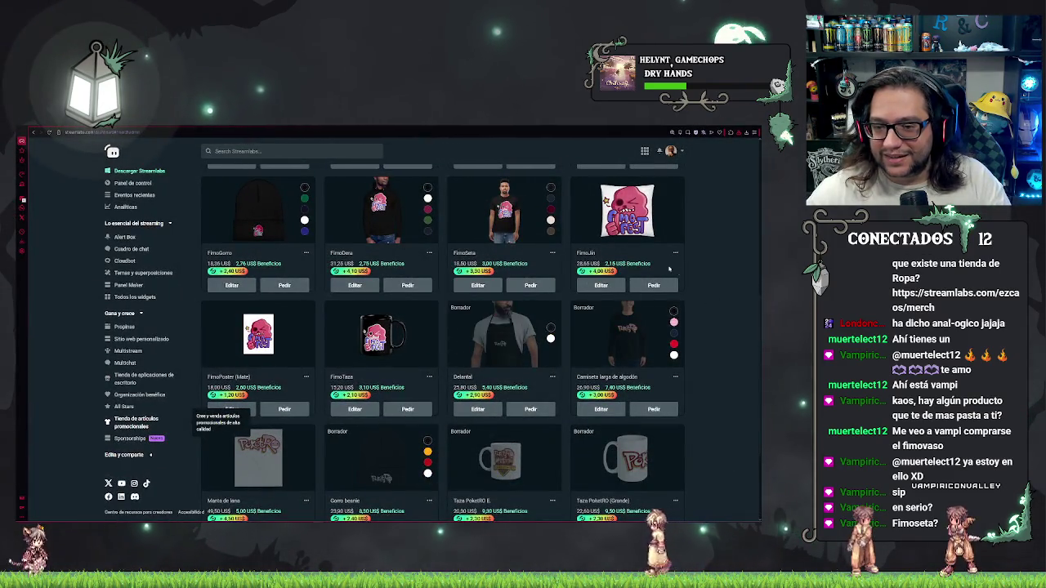
pyautogui.hotkey('ctrl', '+')
pyautogui.hotkey('ctrl', '+')
pyautogui.scroll(-2, 618, 312)
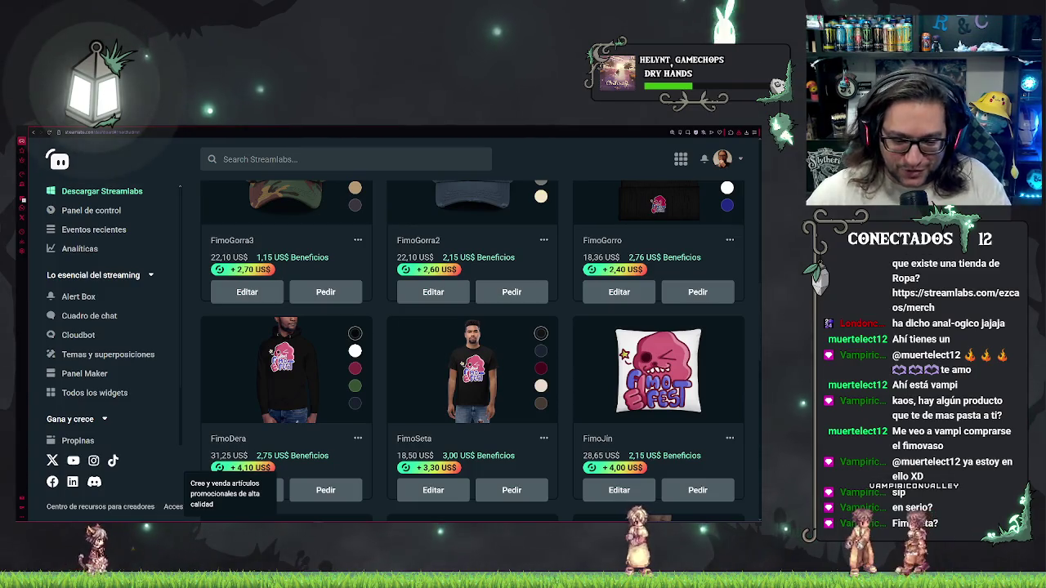
pyautogui.scroll(-1, 249, 373)
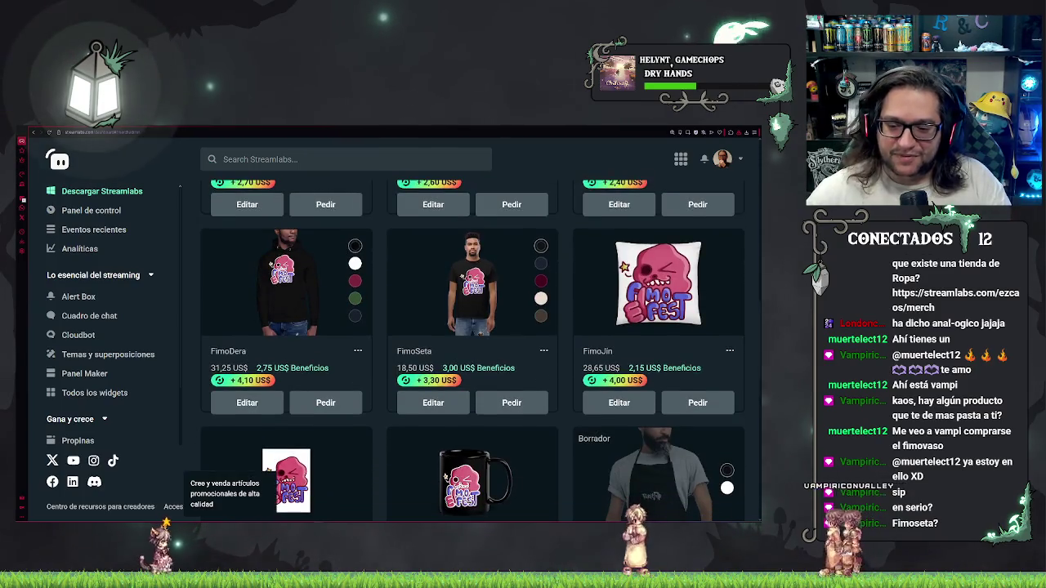
pyautogui.moveTo(470, 380)
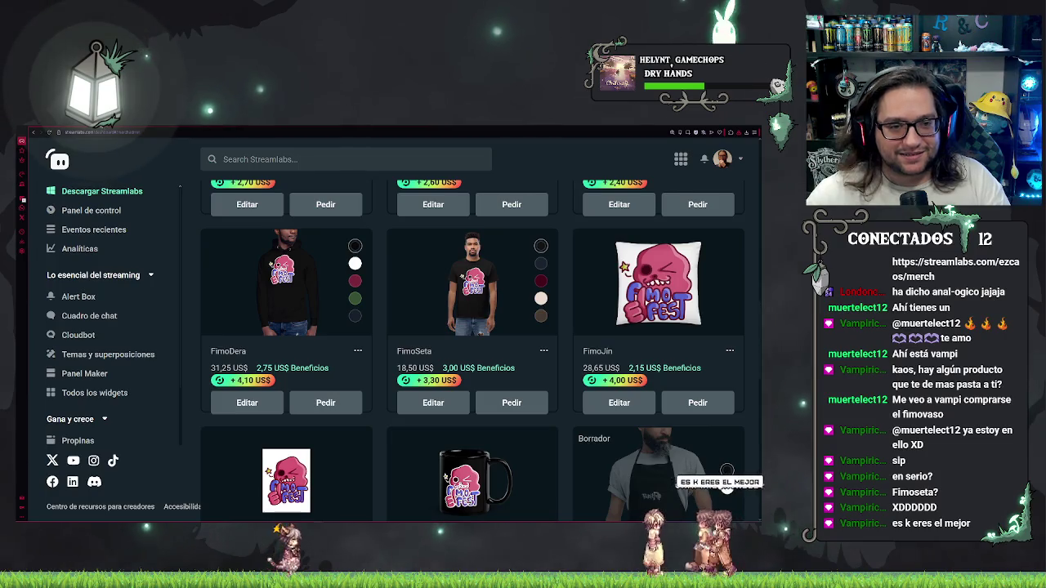
pyautogui.hotkey('ctrl', 't')
pyautogui.write('baul')
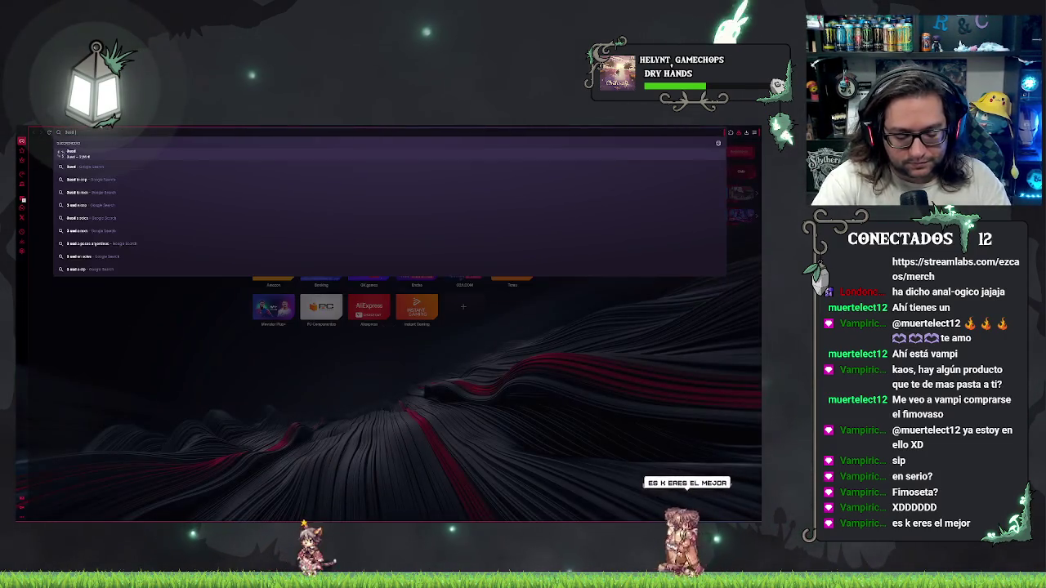
pyautogui.write('eur')
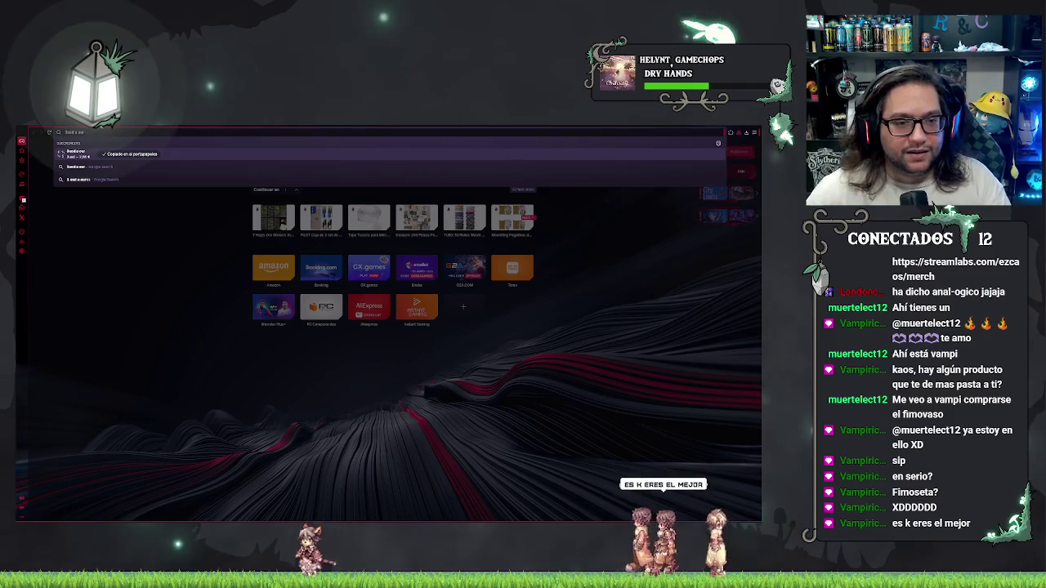
pyautogui.hotkey('ctrl', 'w')
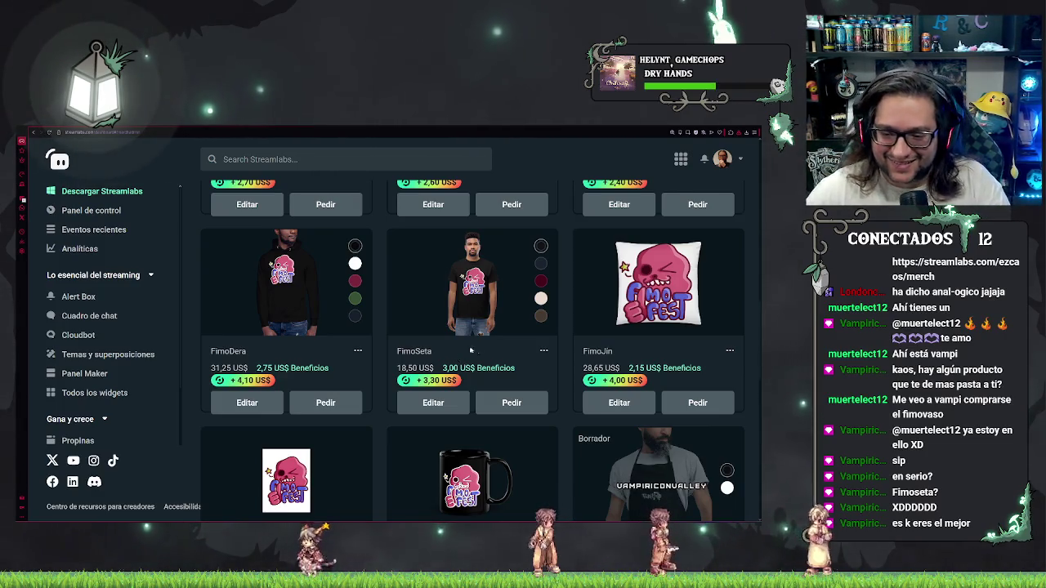
pyautogui.scroll(1, 488, 358)
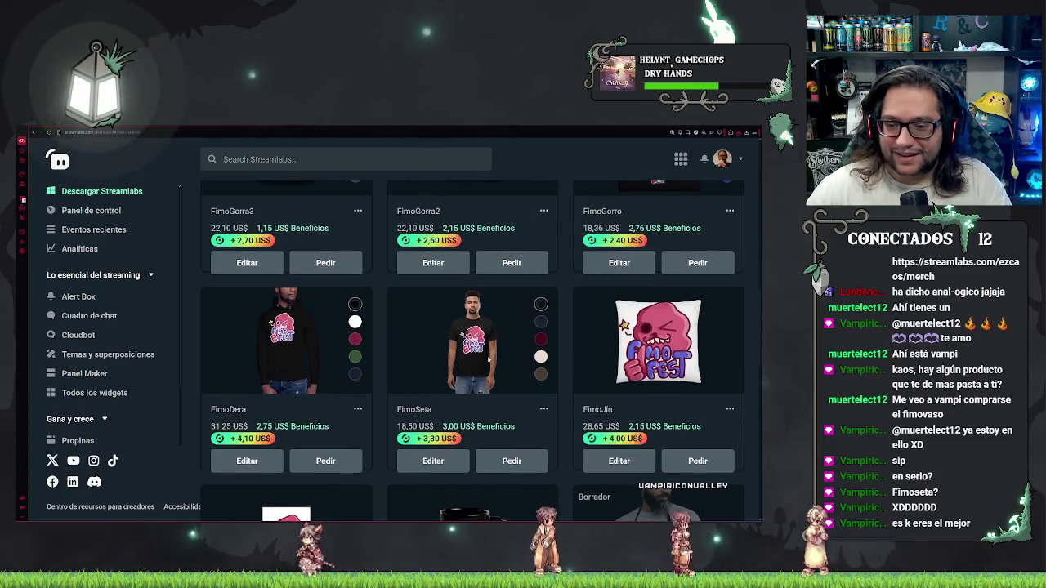
pyautogui.scroll(-2, 487, 358)
pyautogui.scroll(-1, 430, 442)
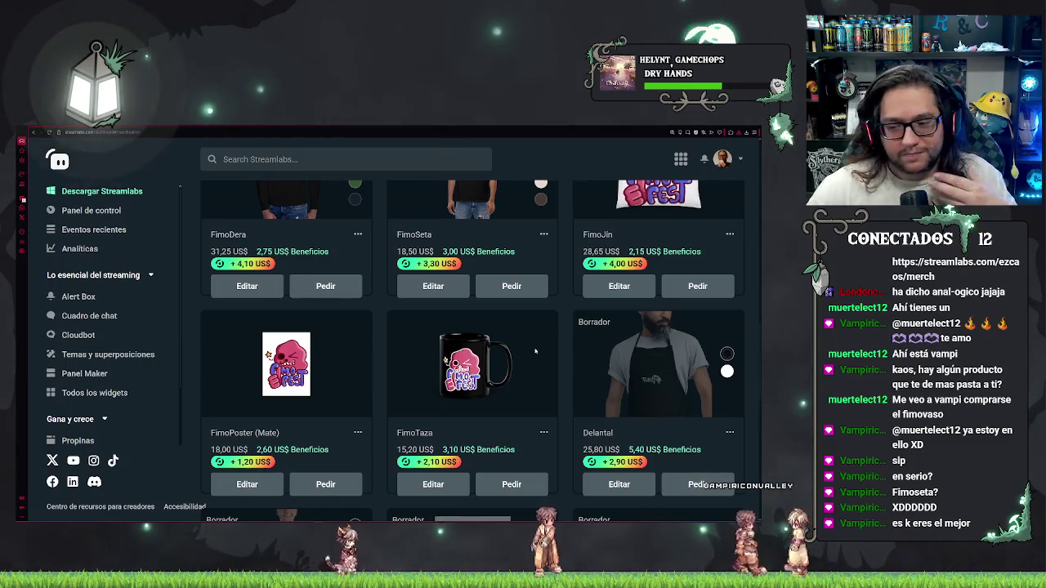
pyautogui.scroll(4, 506, 325)
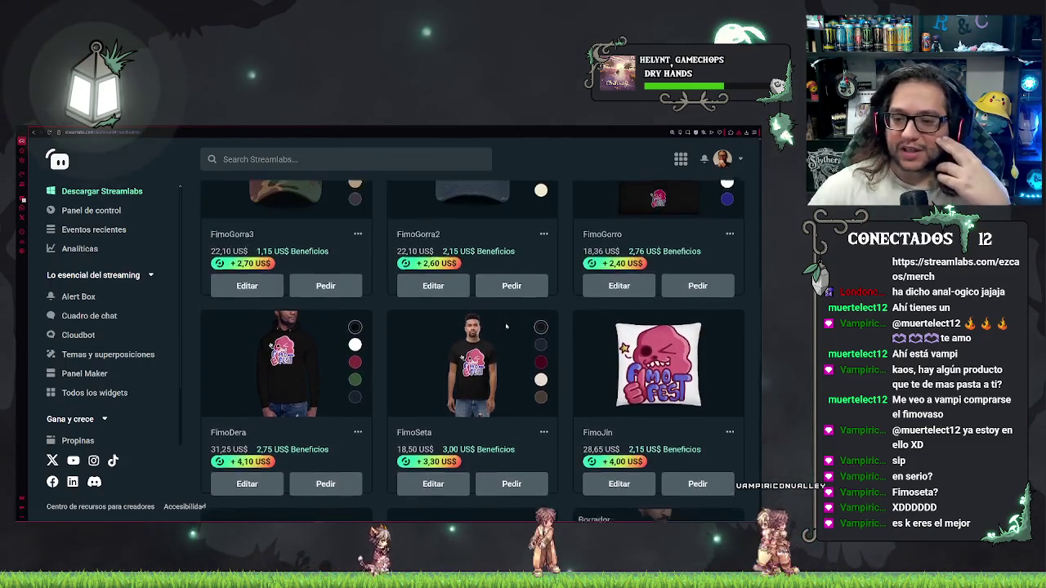
pyautogui.scroll(2, 506, 326)
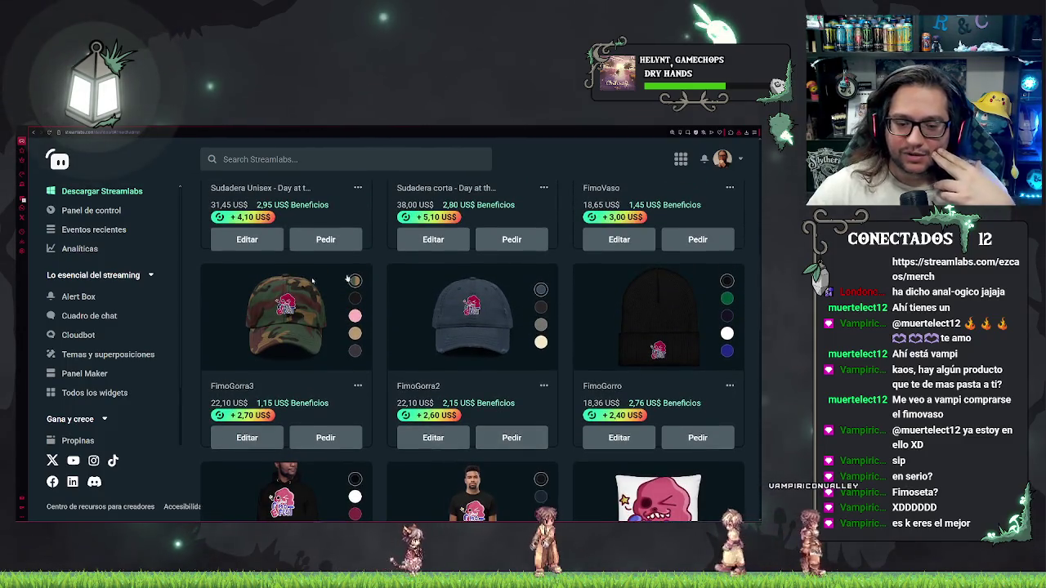
pyautogui.scroll(1, 374, 353)
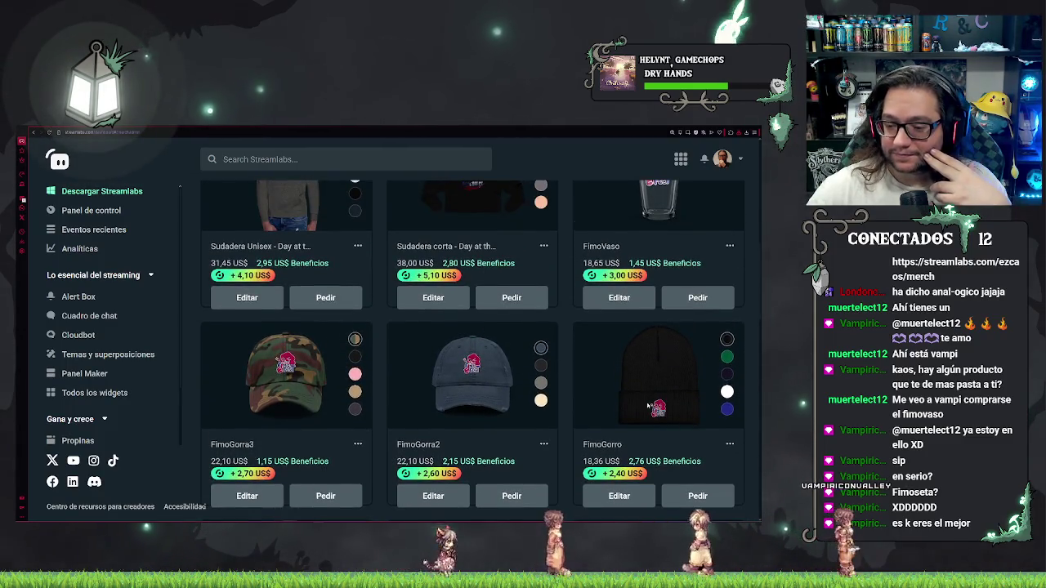
pyautogui.scroll(1, 651, 406)
pyautogui.scroll(2, 717, 326)
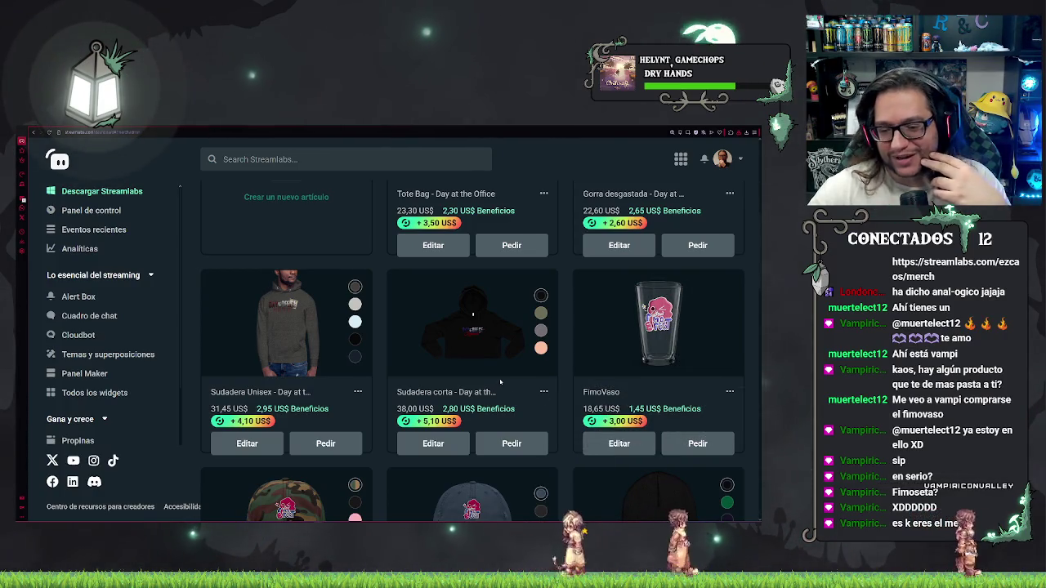
pyautogui.scroll(1, 498, 378)
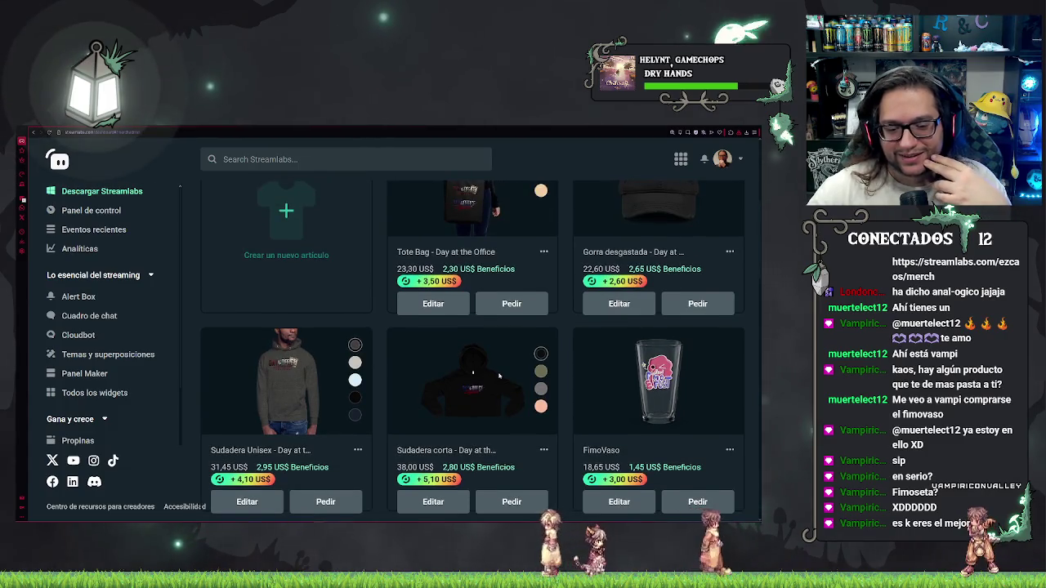
pyautogui.scroll(-1, 223, 398)
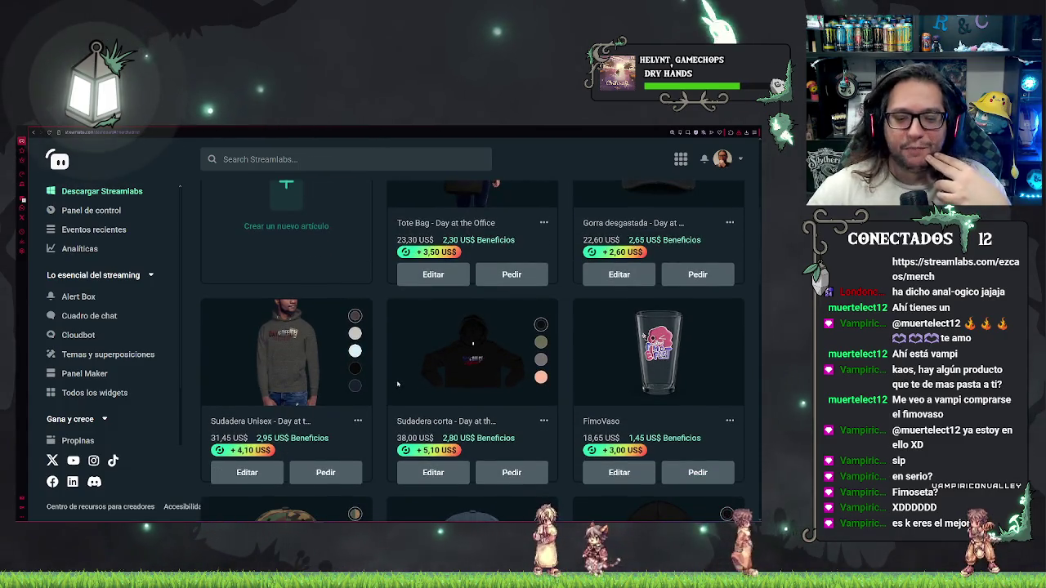
pyautogui.scroll(1, 326, 425)
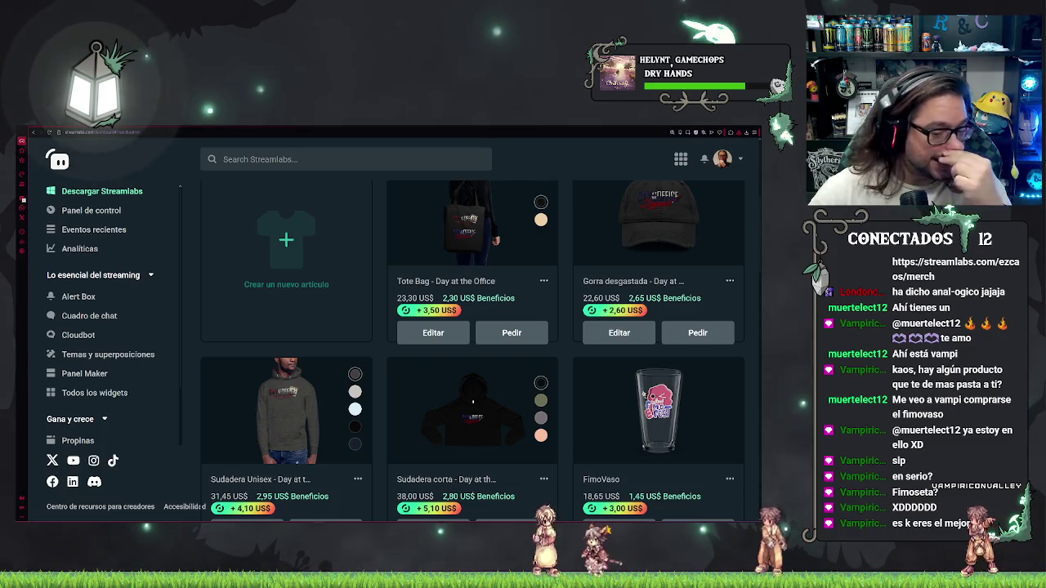
pyautogui.scroll(2, 625, 223)
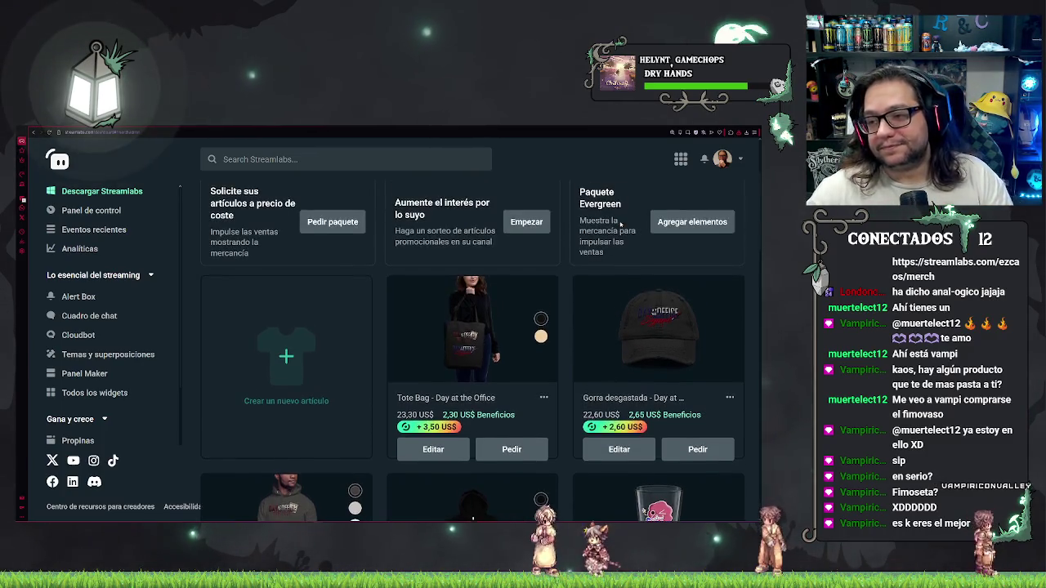
# Scroll up and down the merch product grid, then Alt+Tab back to Unreal's Event Construct graph.
pyautogui.scroll(1, 620, 225)
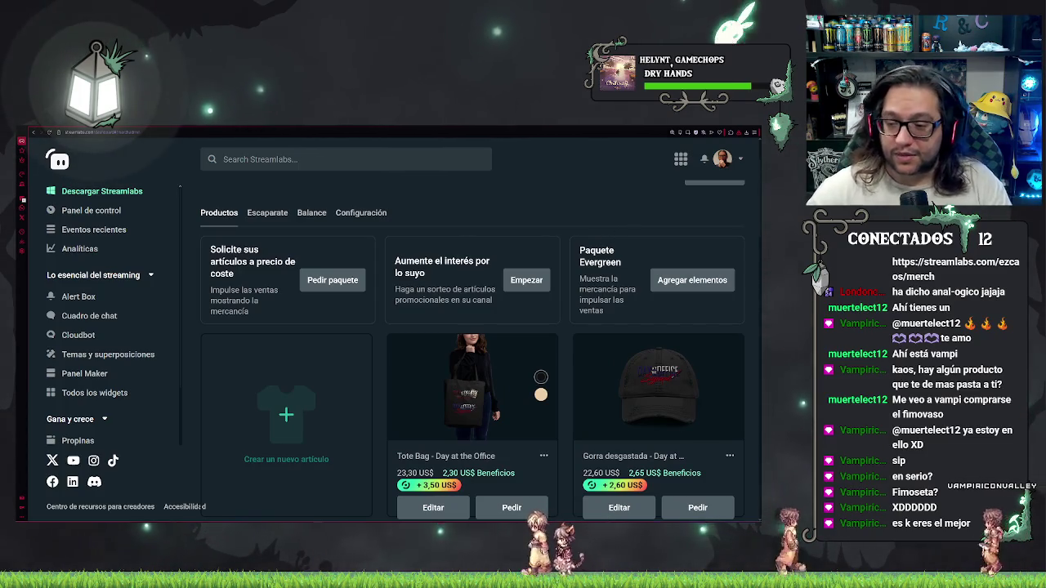
pyautogui.scroll(-1, 609, 238)
pyautogui.scroll(3, 610, 238)
pyautogui.scroll(-5, 594, 258)
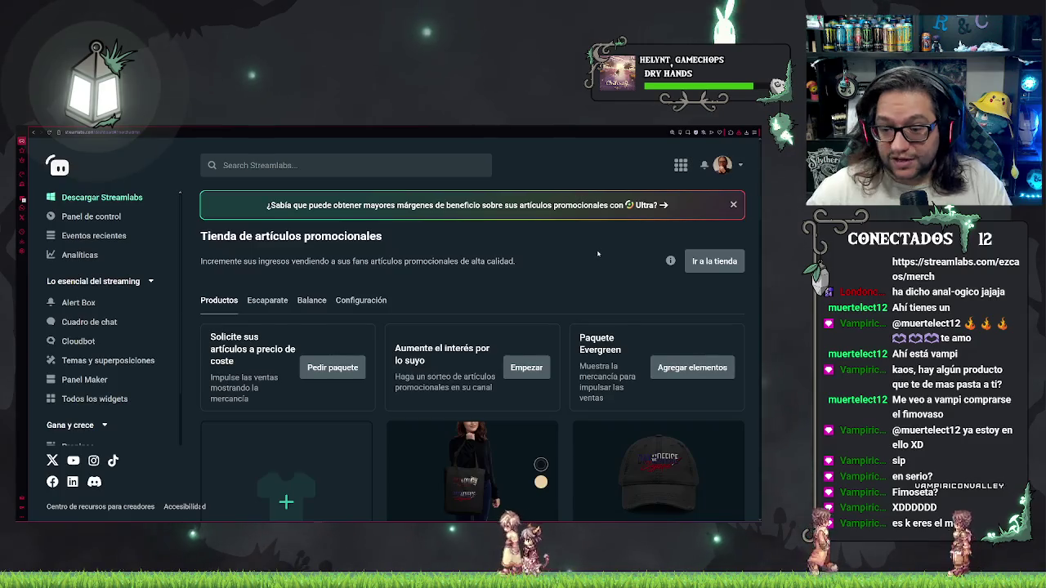
pyautogui.scroll(2, 594, 257)
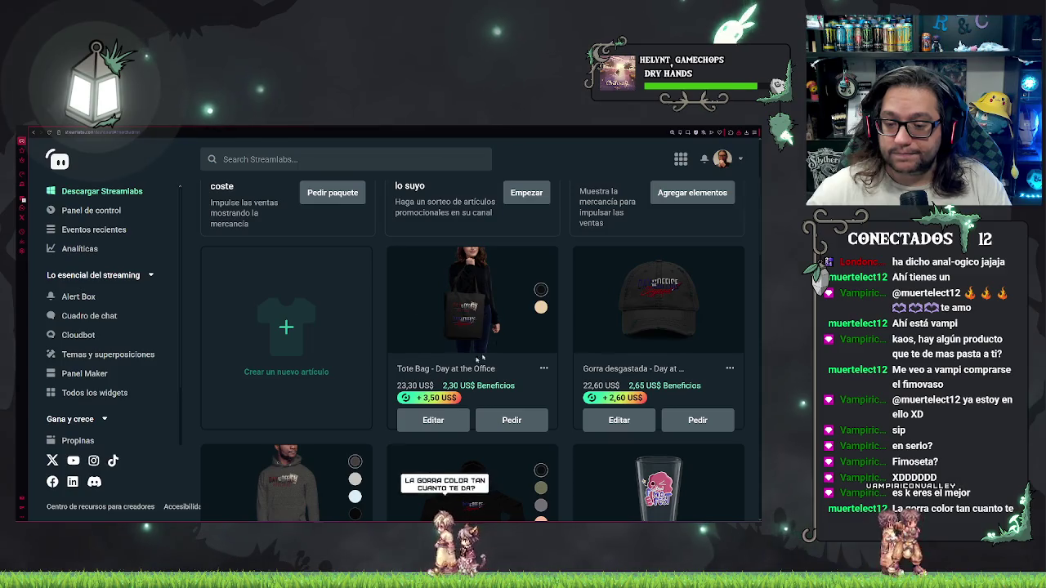
pyautogui.scroll(-2, 466, 277)
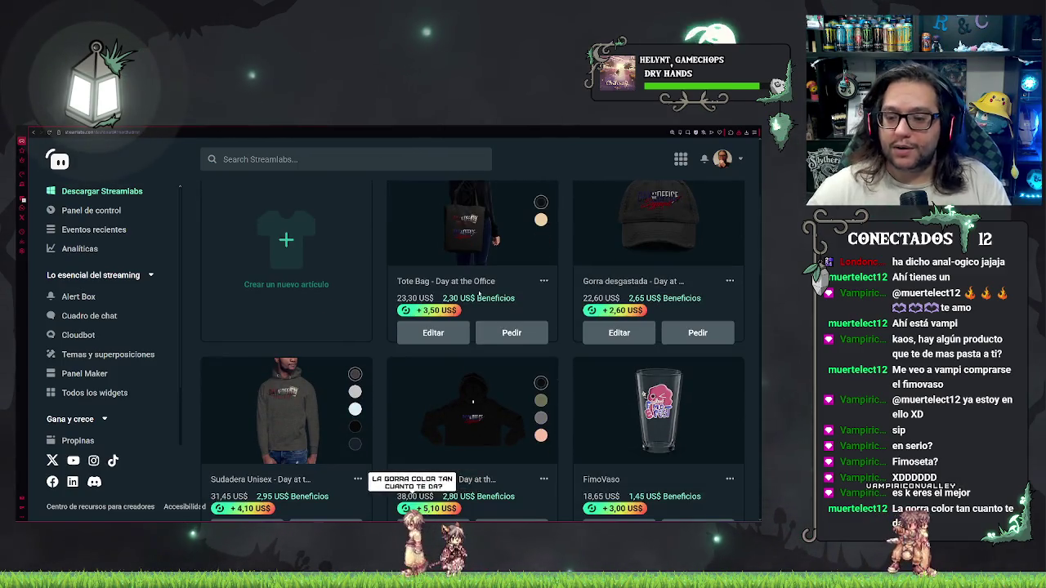
pyautogui.scroll(-1, 478, 296)
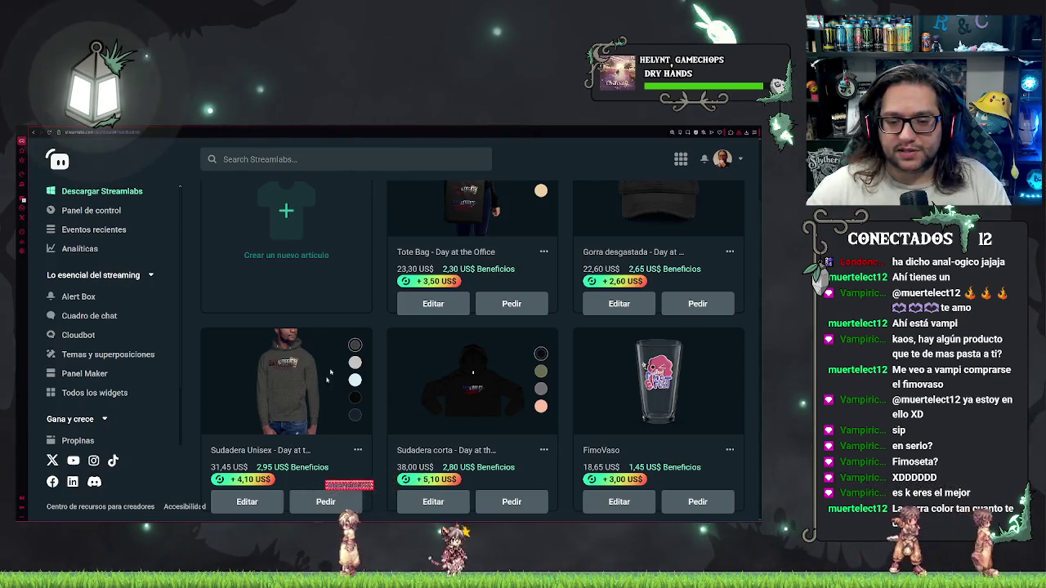
pyautogui.scroll(-1, 330, 374)
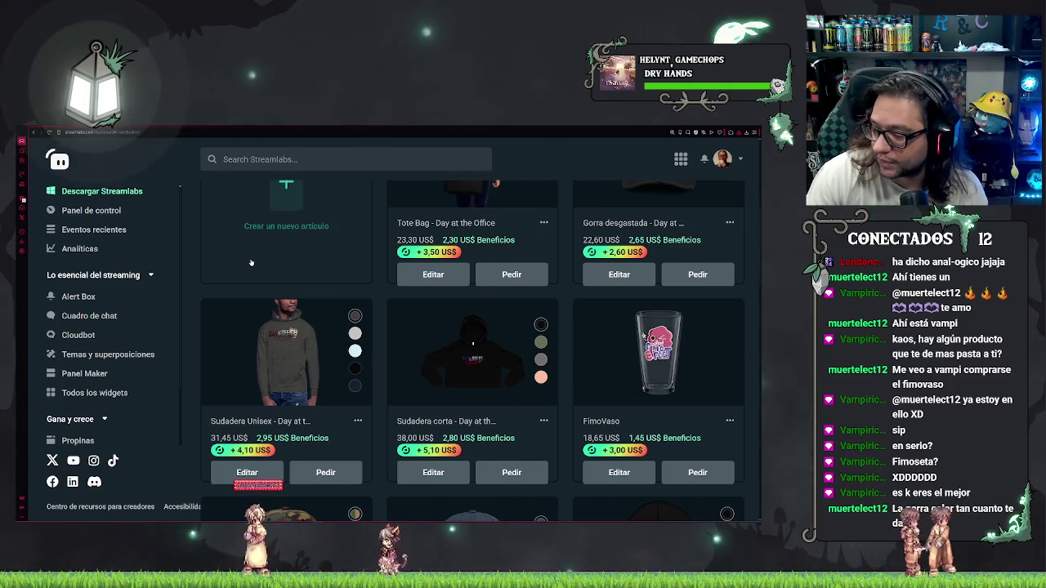
pyautogui.scroll(-3, 283, 256)
pyautogui.moveTo(241, 415)
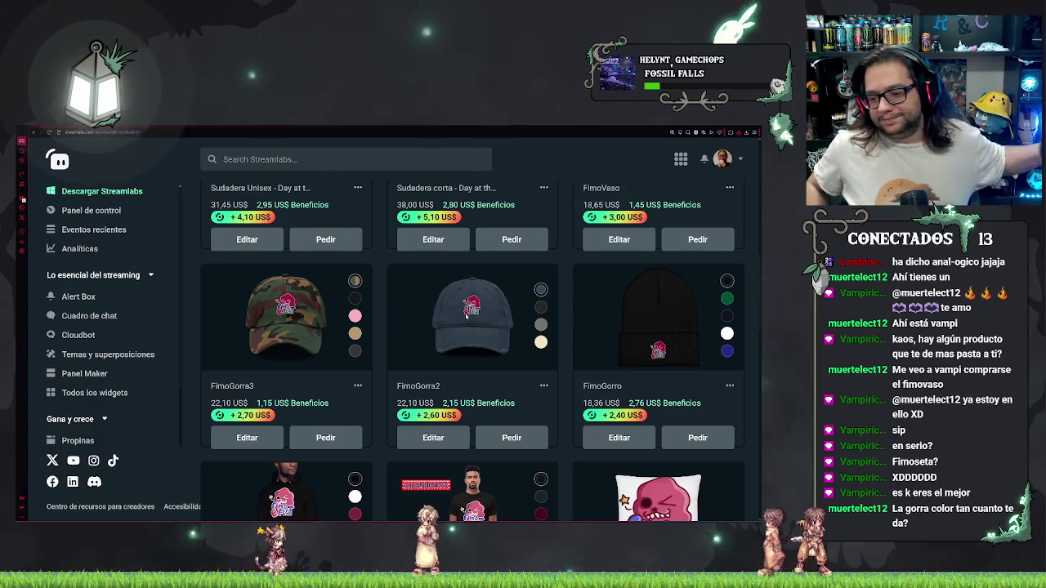
pyautogui.scroll(3, 310, 278)
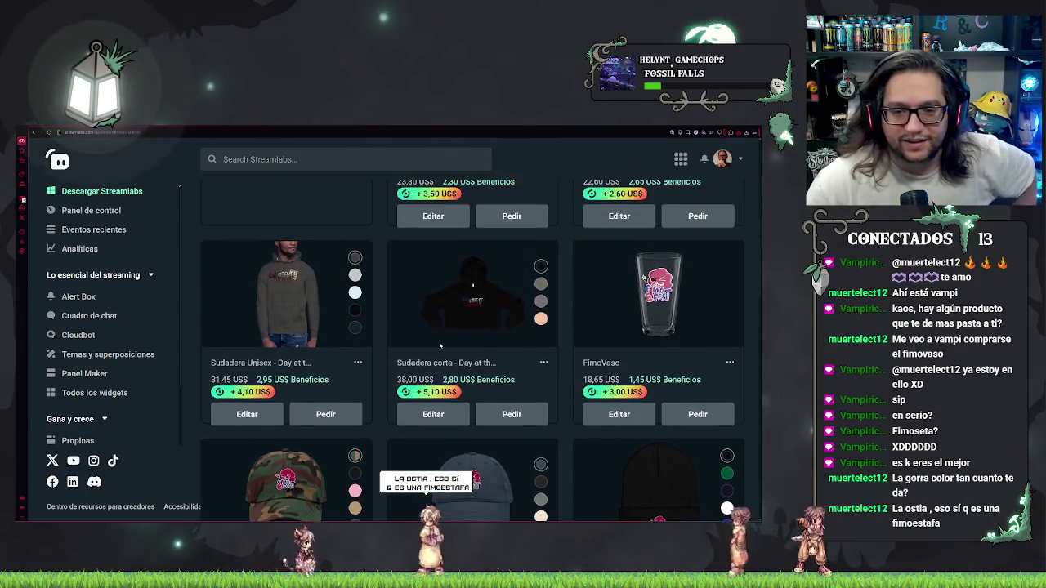
pyautogui.scroll(-5, 269, 433)
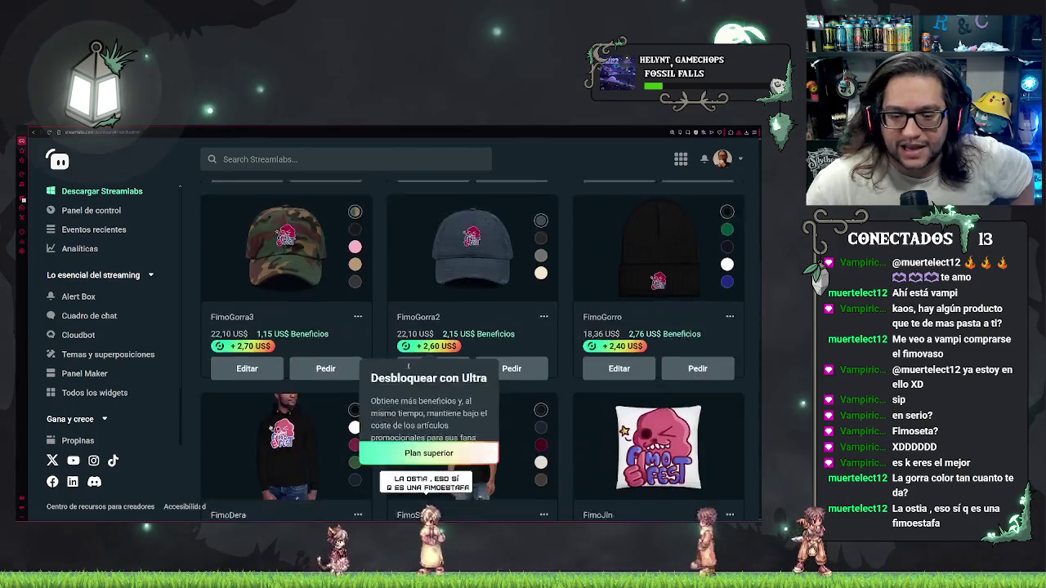
pyautogui.scroll(-1, 393, 390)
pyautogui.scroll(3, 416, 355)
pyautogui.scroll(3, 420, 350)
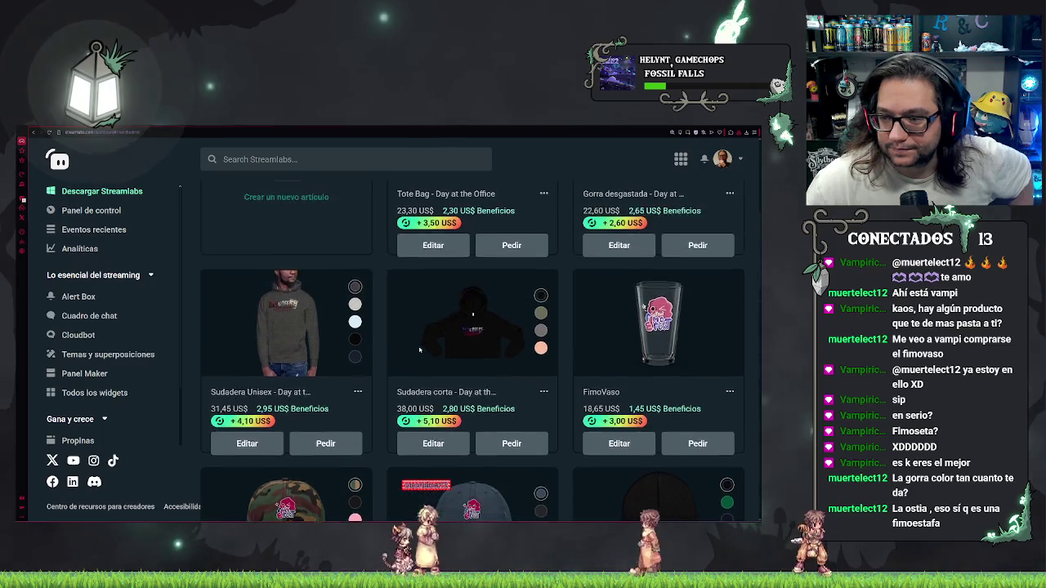
pyautogui.hotkey('alt', 'Tab')
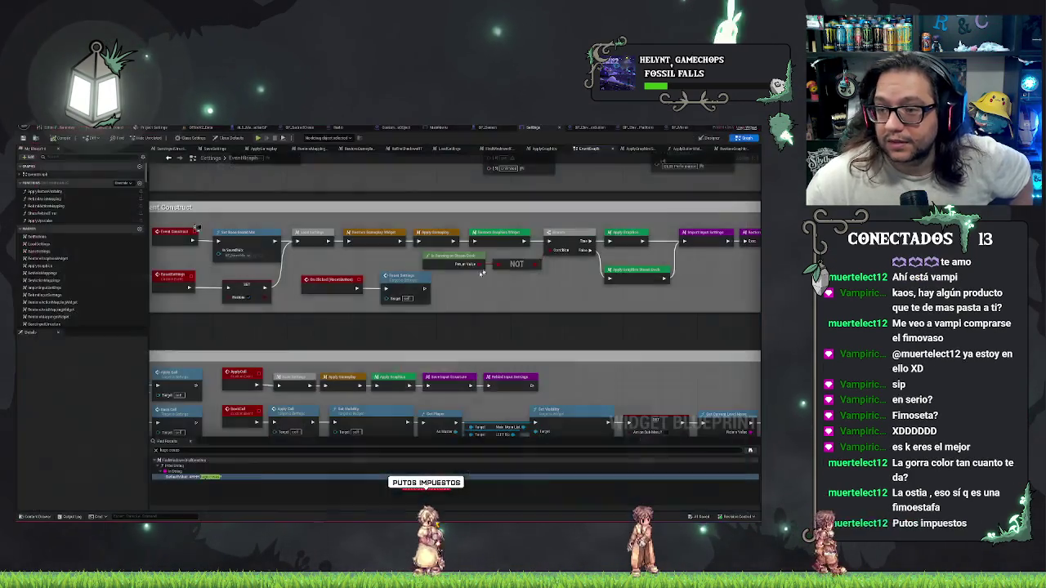
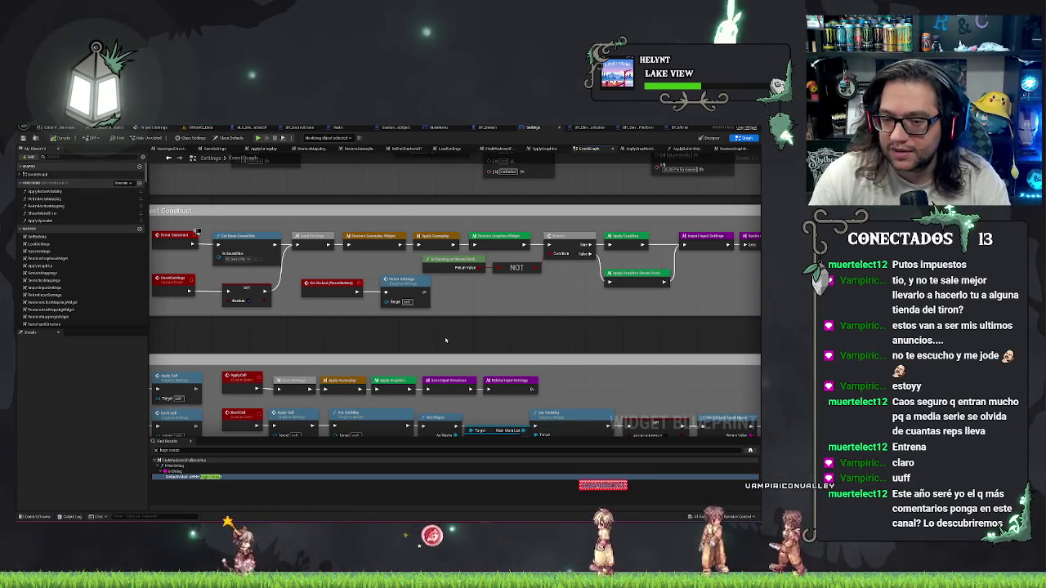
# Select the Is Running on Steam Deck node among the Event Construct nodes and briefly check the Designer view.
pyautogui.moveTo(449, 336)
pyautogui.mouseDown()
pyautogui.moveTo(358, 325)
pyautogui.moveTo(574, 237)
pyautogui.mouseUp()
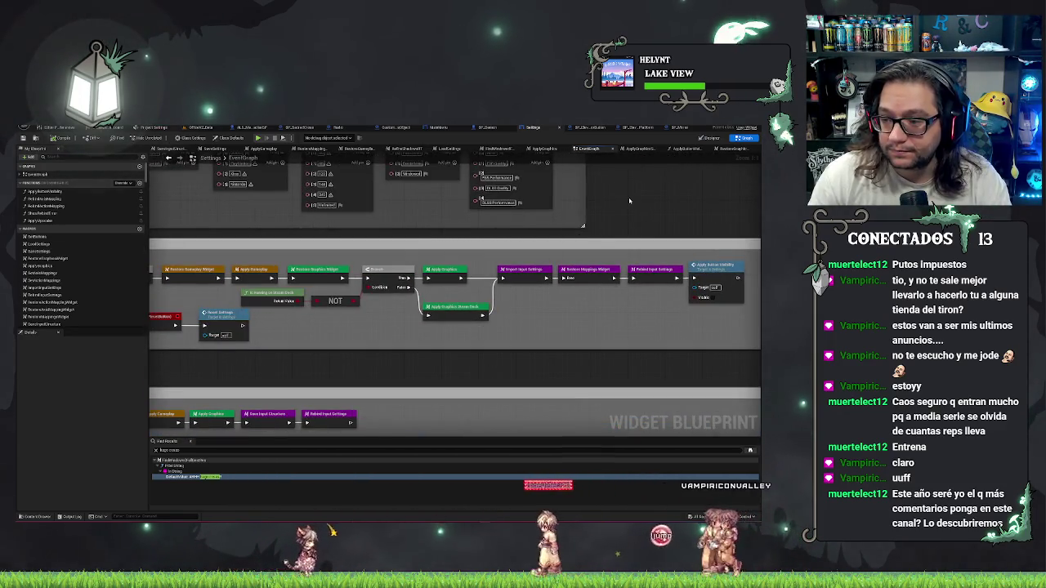
pyautogui.moveTo(629, 200); pyautogui.dragTo(841, 220)
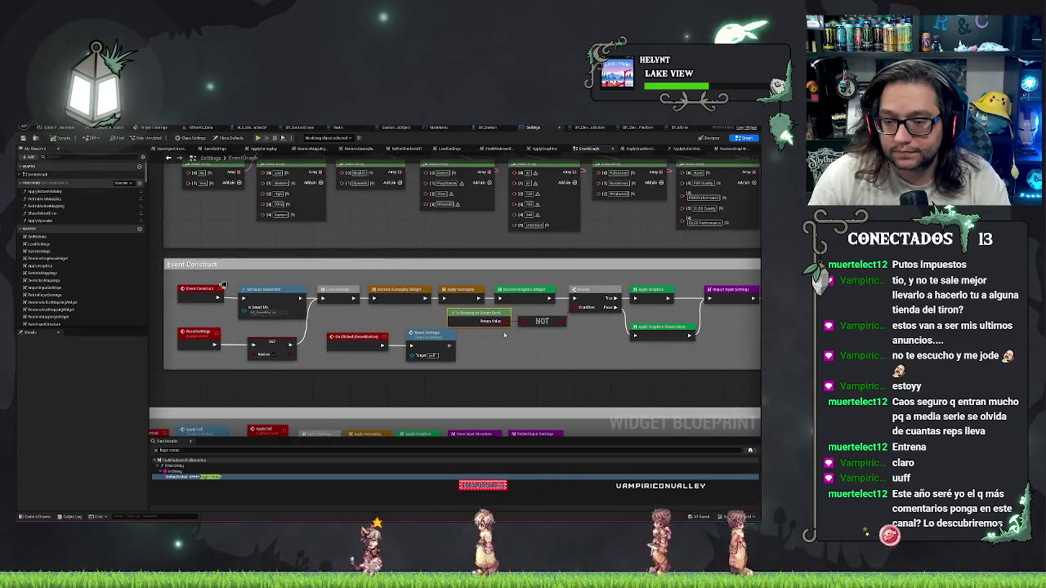
pyautogui.click(490, 320)
pyautogui.moveTo(521, 333); pyautogui.dragTo(526, 408)
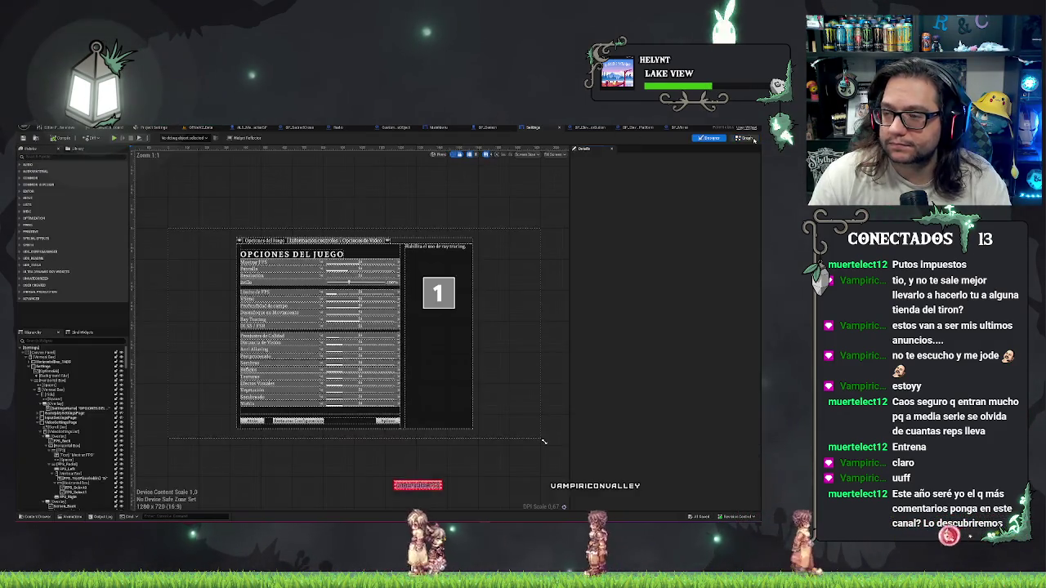
pyautogui.click(715, 137)
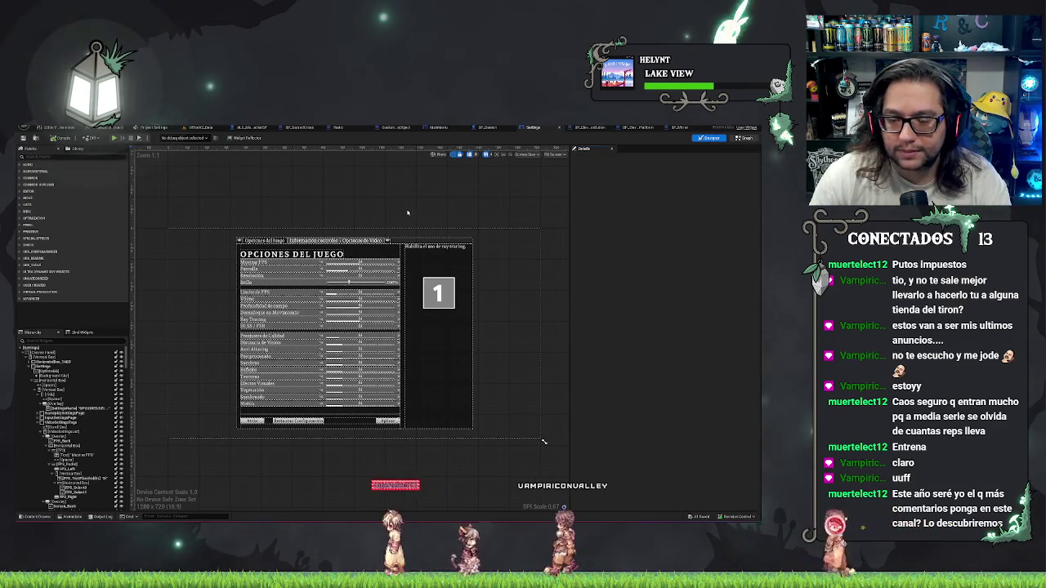
pyautogui.click(743, 137)
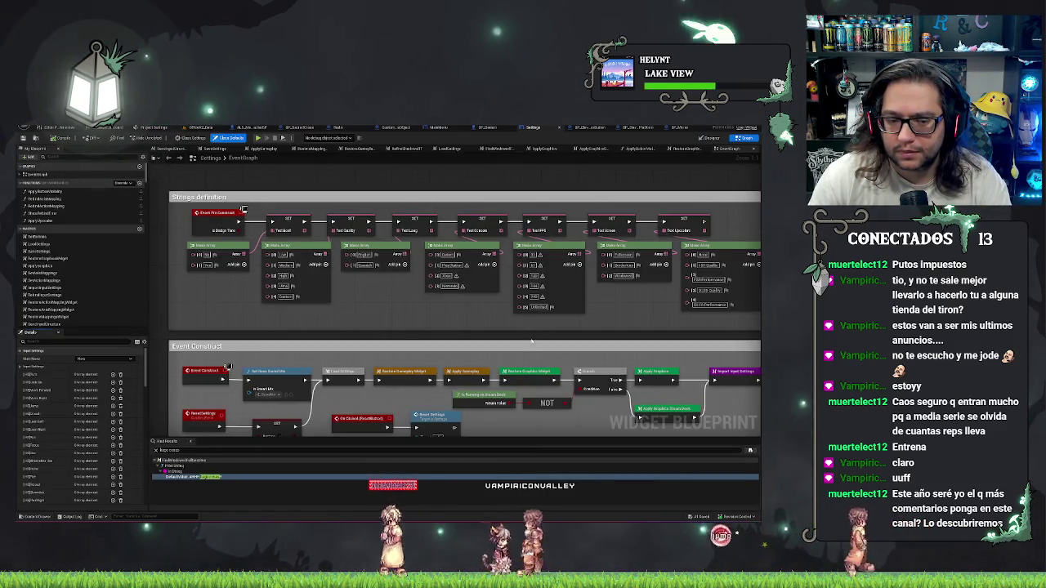
# Widen the Event Construct comment box toward the Video Settings section.
pyautogui.scroll(3, 573, 239)
pyautogui.moveTo(578, 239); pyautogui.dragTo(314, 249)
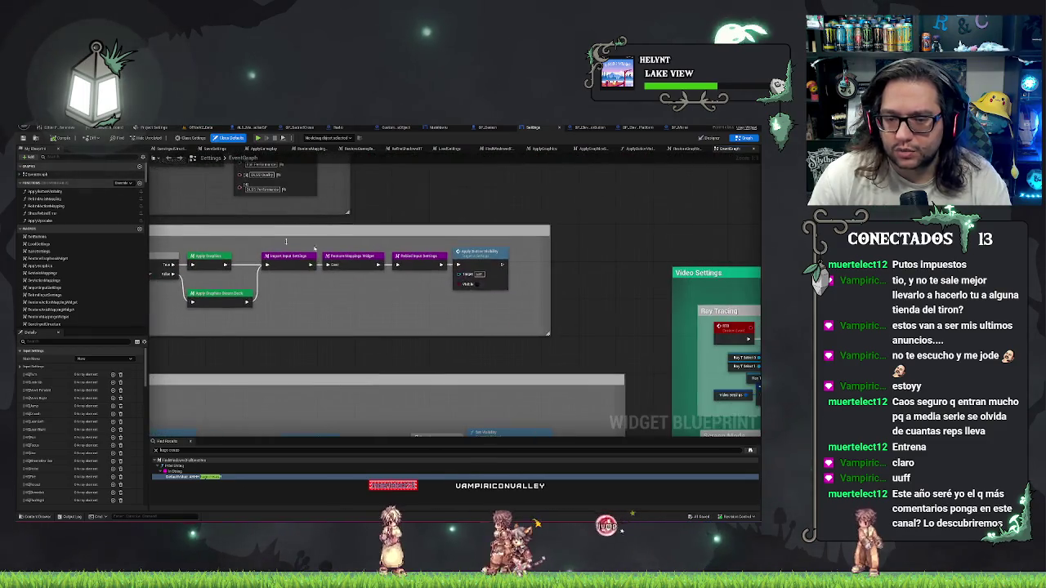
pyautogui.moveTo(459, 326); pyautogui.dragTo(379, 302)
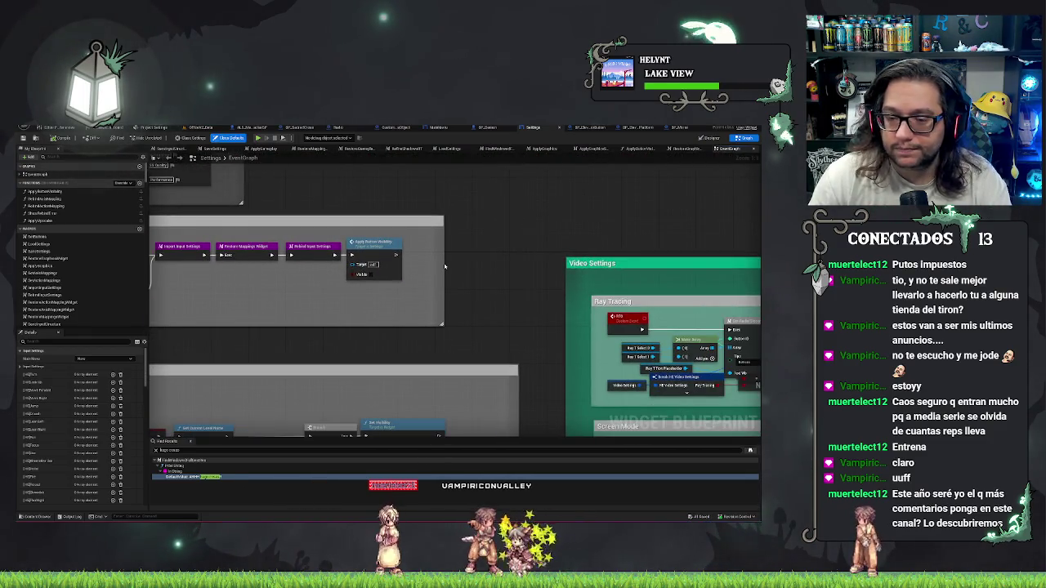
pyautogui.moveTo(444, 263); pyautogui.dragTo(516, 262)
# Paste a copy of Is Running on Steam Deck and drag its Return Value into a new Branch.
pyautogui.scroll(-1, 569, 220)
pyautogui.scroll(1, 431, 187)
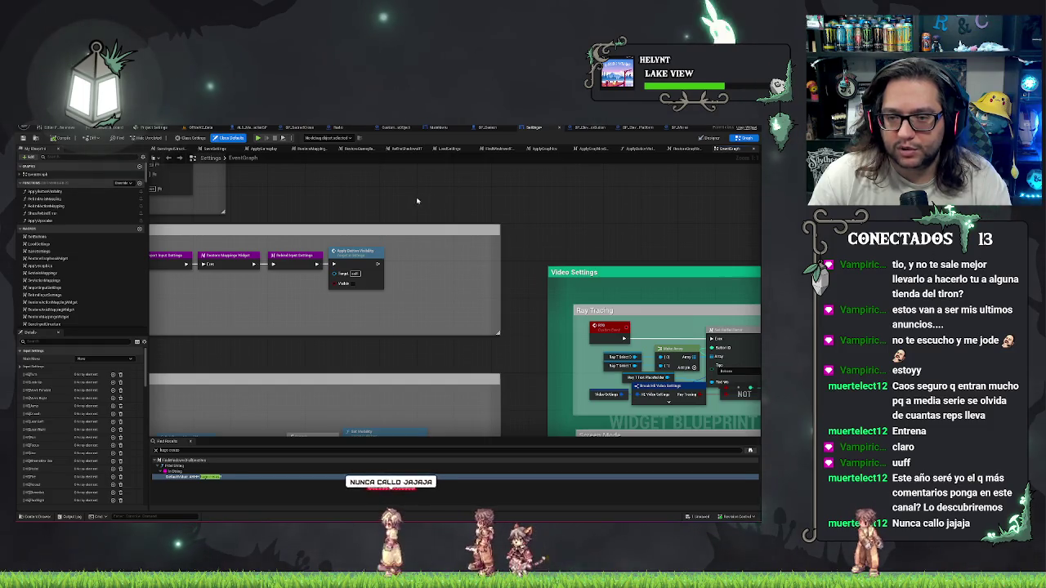
pyautogui.scroll(-2, 417, 200)
pyautogui.scroll(2, 317, 264)
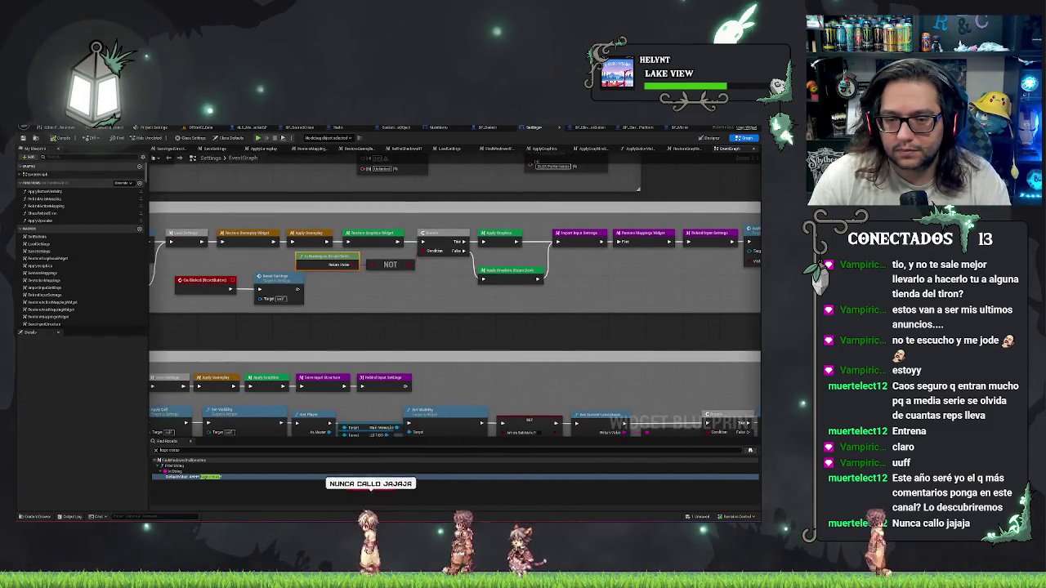
pyautogui.scroll(-2, 342, 279)
pyautogui.scroll(2, 432, 334)
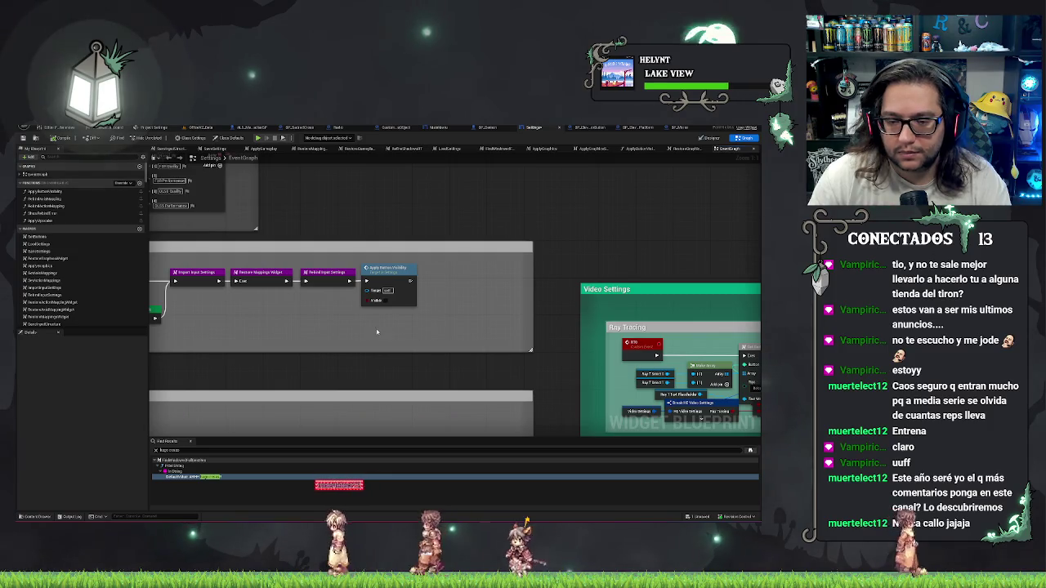
pyautogui.hotkey('ctrl', 'v')
pyautogui.scroll(-2, 433, 335)
pyautogui.scroll(2, 456, 302)
pyautogui.moveTo(455, 302)
pyautogui.mouseDown()
pyautogui.moveTo(429, 292)
pyautogui.moveTo(454, 245)
pyautogui.moveTo(546, 196)
pyautogui.moveTo(519, 243)
pyautogui.moveTo(495, 249)
pyautogui.mouseUp()
pyautogui.scroll(-5, 504, 264)
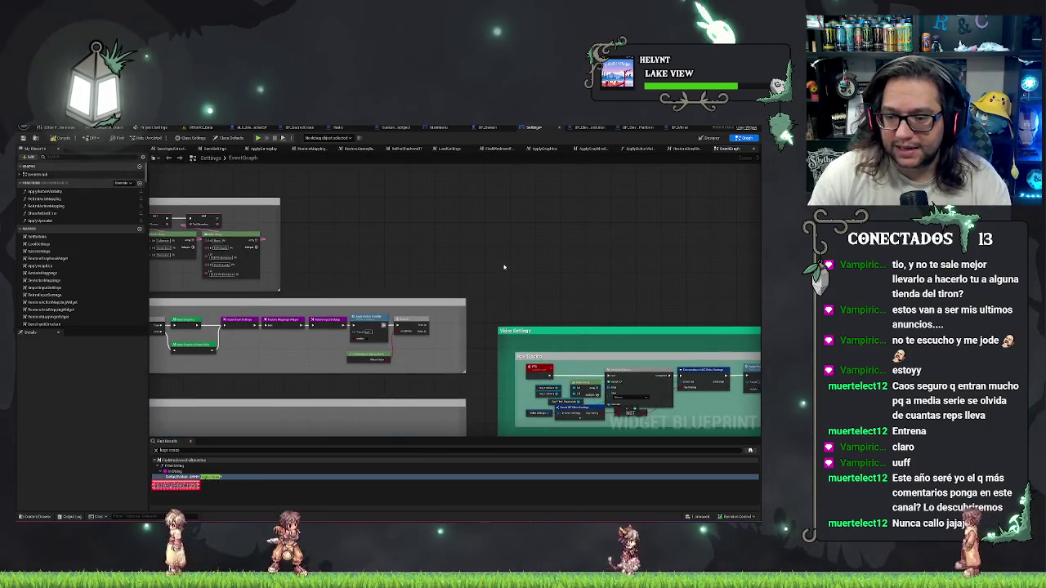
# Add a Back User Custom call after the Branch at the end of the Event Construct chain.
pyautogui.rightClick(510, 229)
pyautogui.write('add custom')
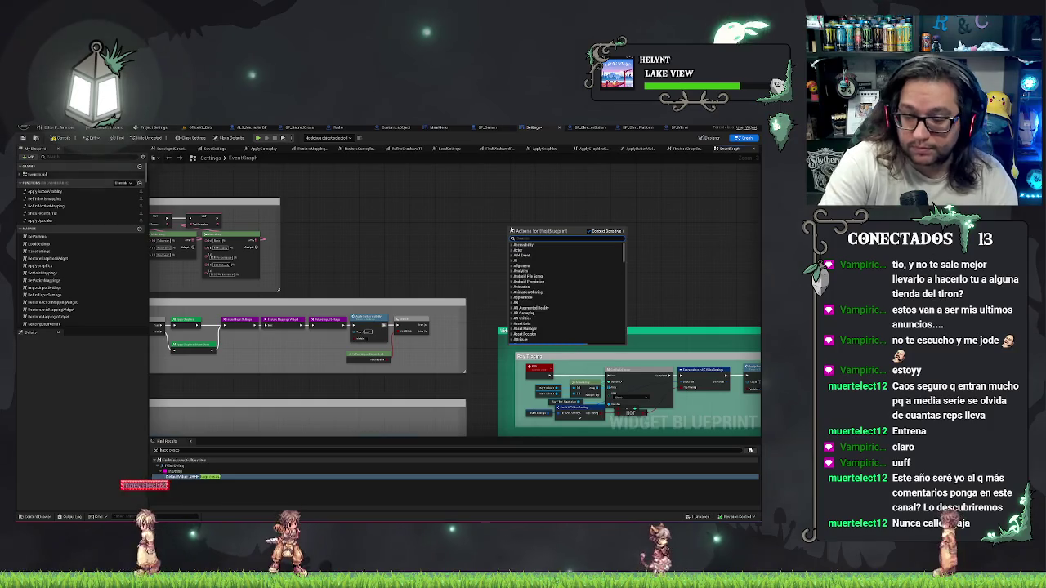
pyautogui.press('Escape')
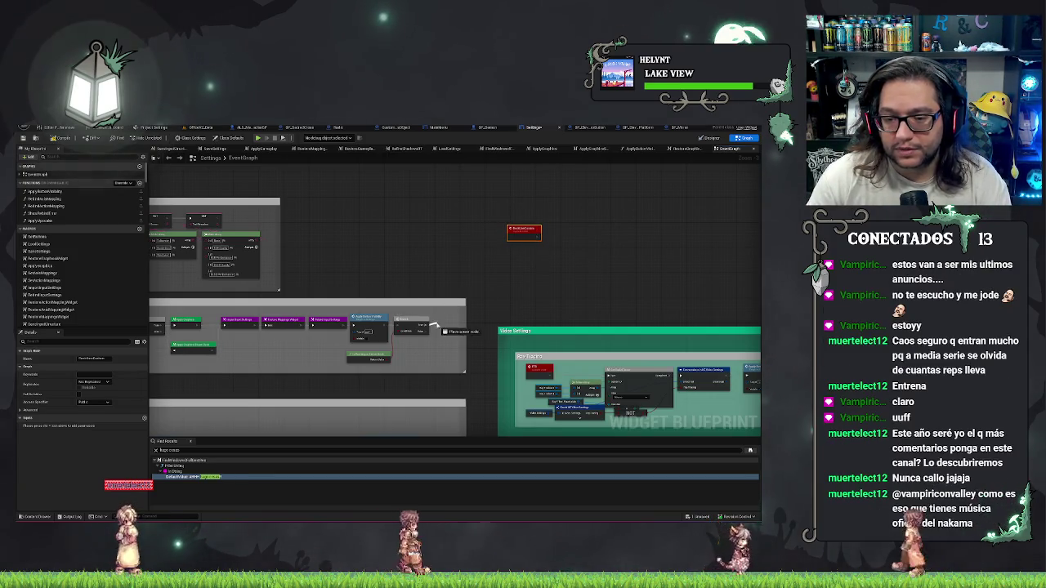
pyautogui.moveTo(427, 324); pyautogui.dragTo(438, 323)
pyautogui.write('Back')
pyautogui.press('Return')
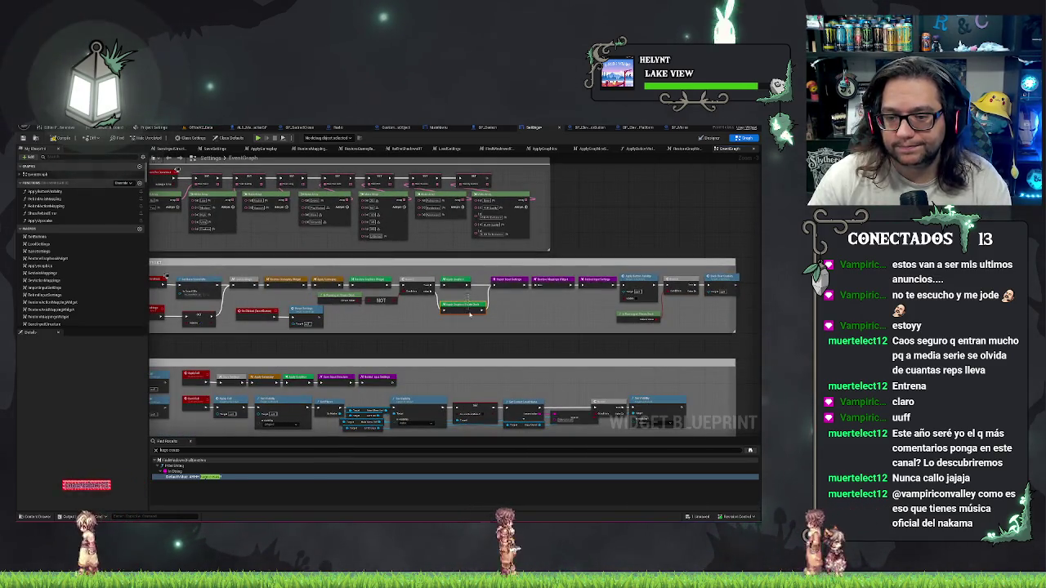
# Select and align the row of nodes at the chain's end, then save the Settings widget.
pyautogui.click(490, 307)
pyautogui.click(504, 320)
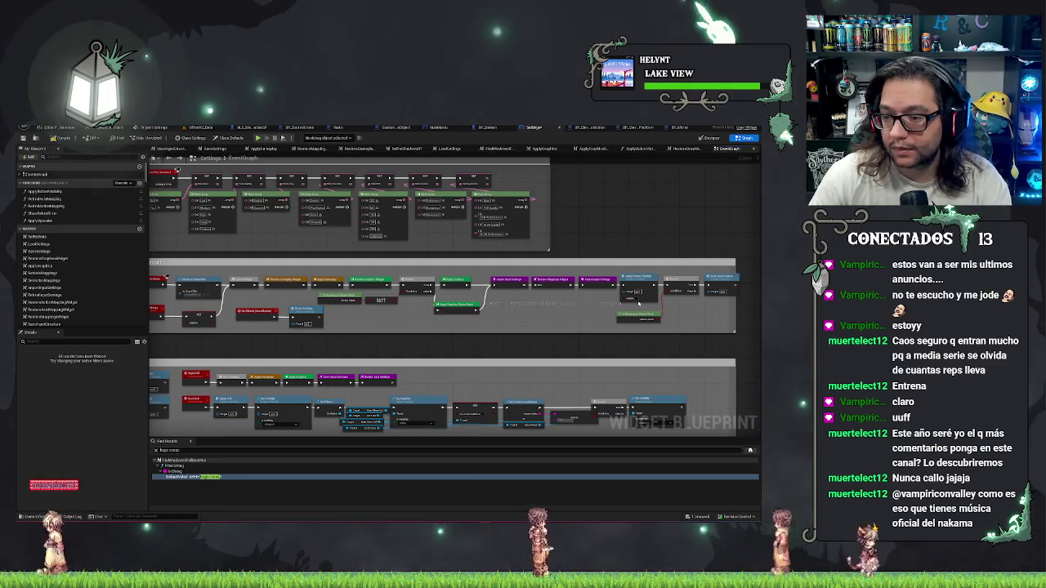
pyautogui.moveTo(504, 319); pyautogui.dragTo(714, 281)
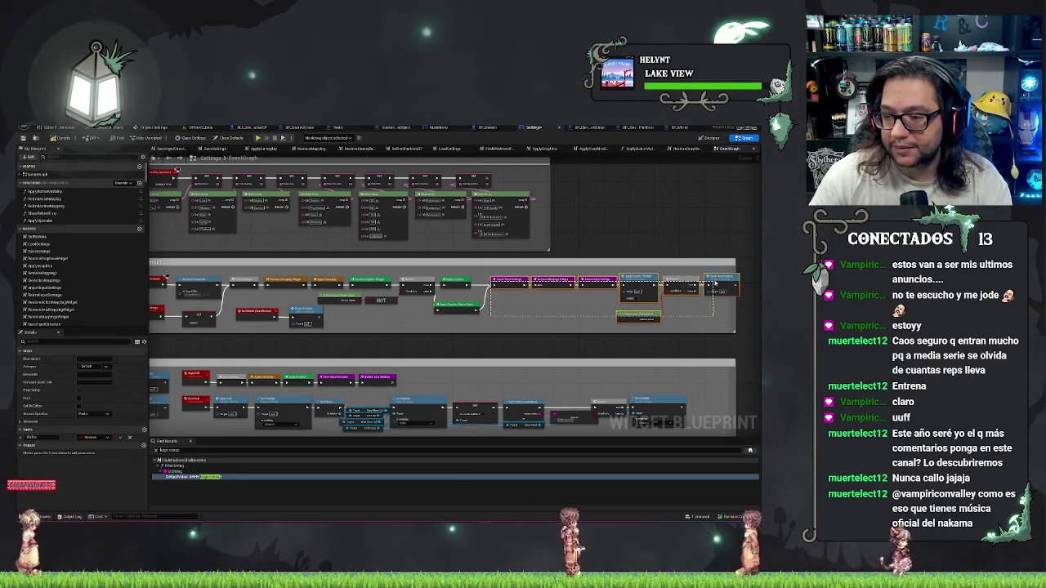
pyautogui.hotkey('ctrl', 'z')
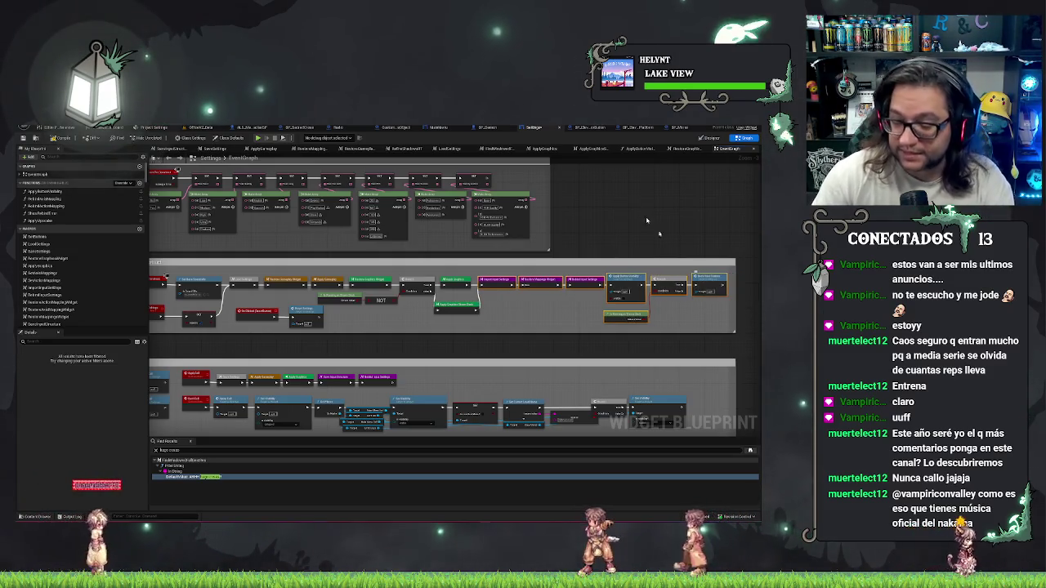
pyautogui.moveTo(754, 224); pyautogui.dragTo(599, 209)
pyautogui.hotkey('ctrl', 's')
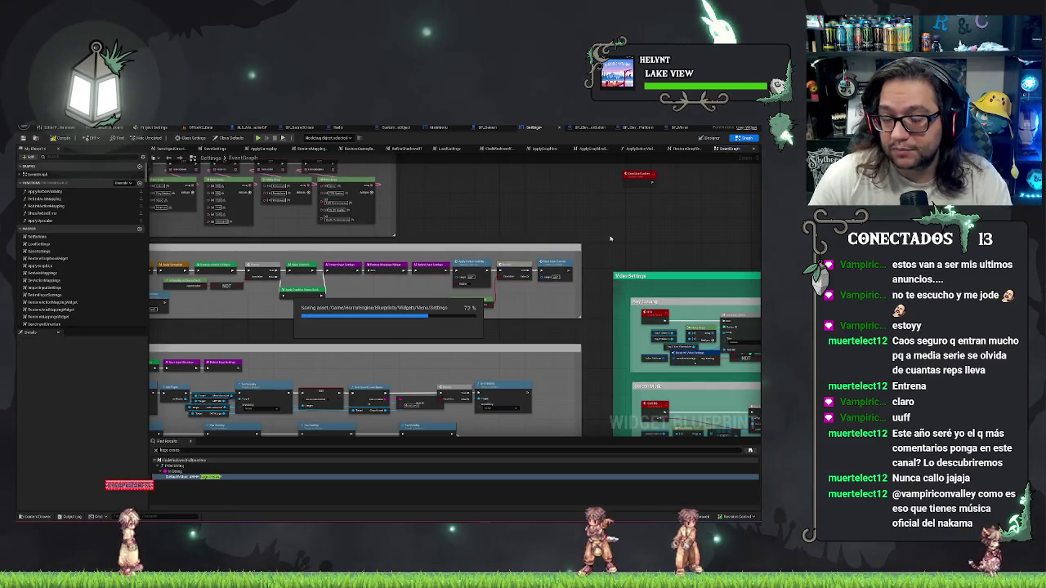
pyautogui.scroll(-2, 557, 306)
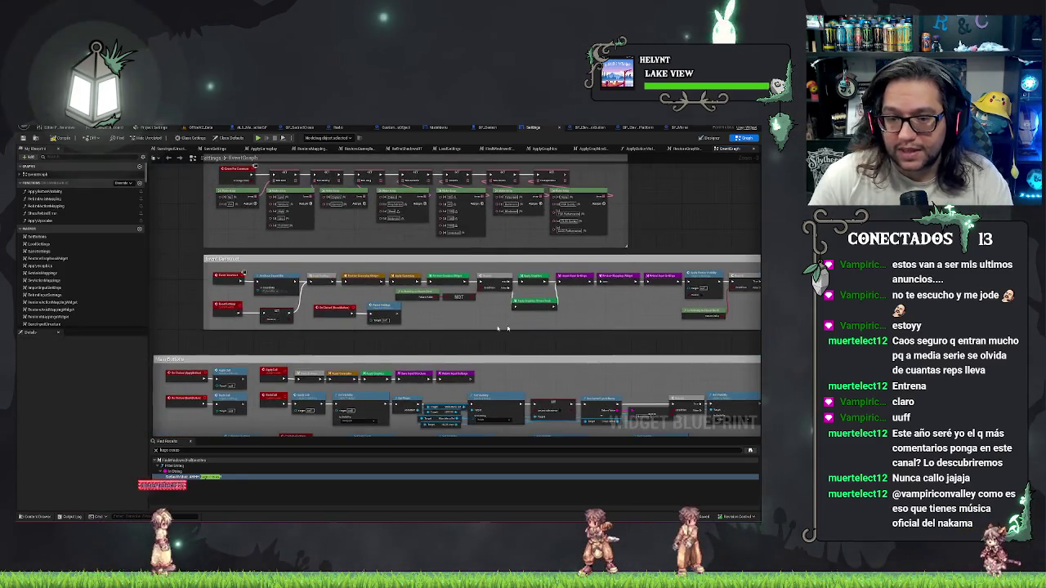
pyautogui.moveTo(418, 282); pyautogui.dragTo(380, 277)
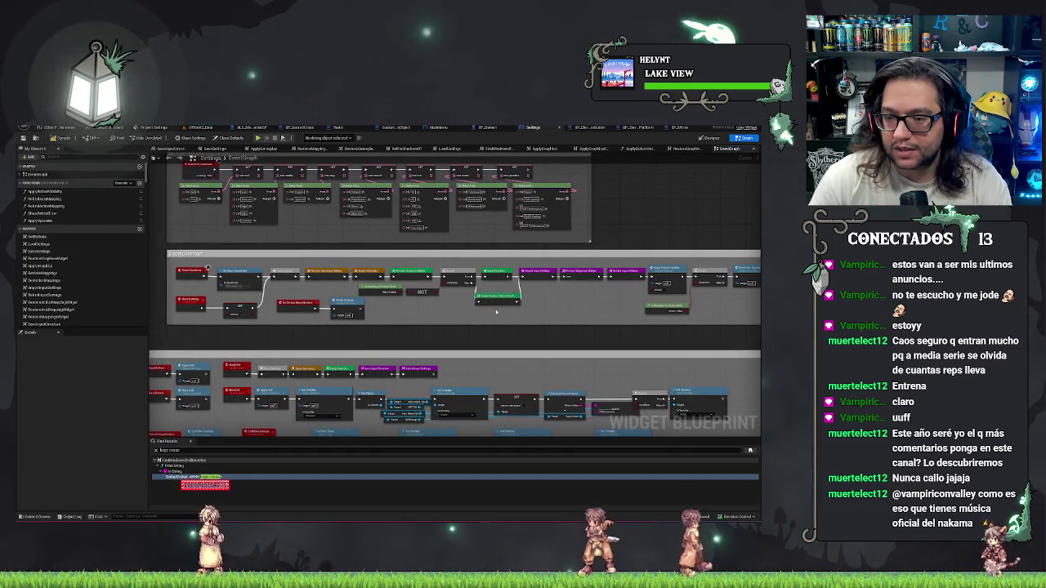
pyautogui.moveTo(582, 297); pyautogui.dragTo(467, 258)
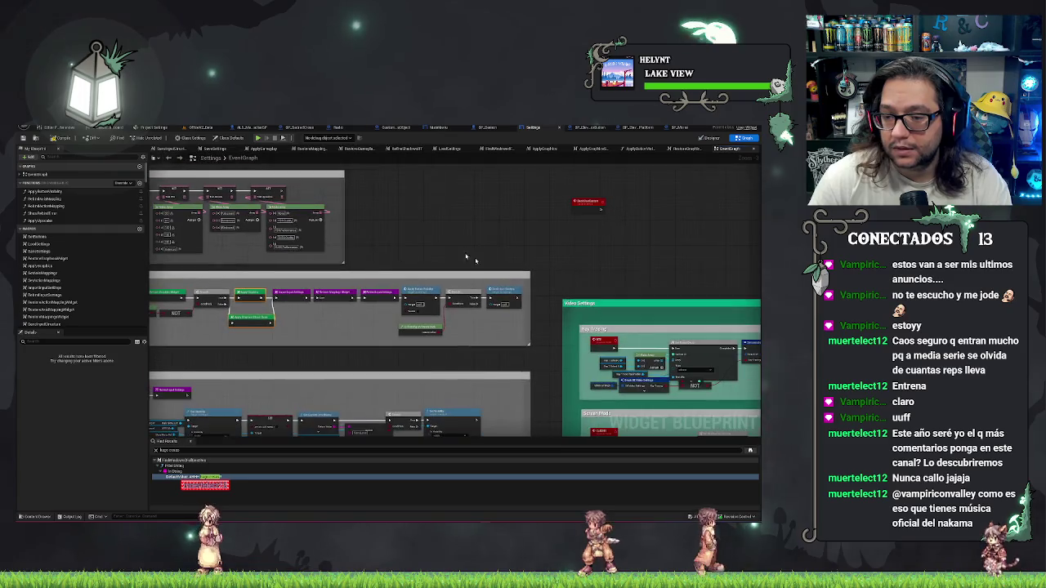
pyautogui.click(500, 296)
pyautogui.moveTo(631, 223); pyautogui.dragTo(448, 237)
pyautogui.scroll(3, 447, 238)
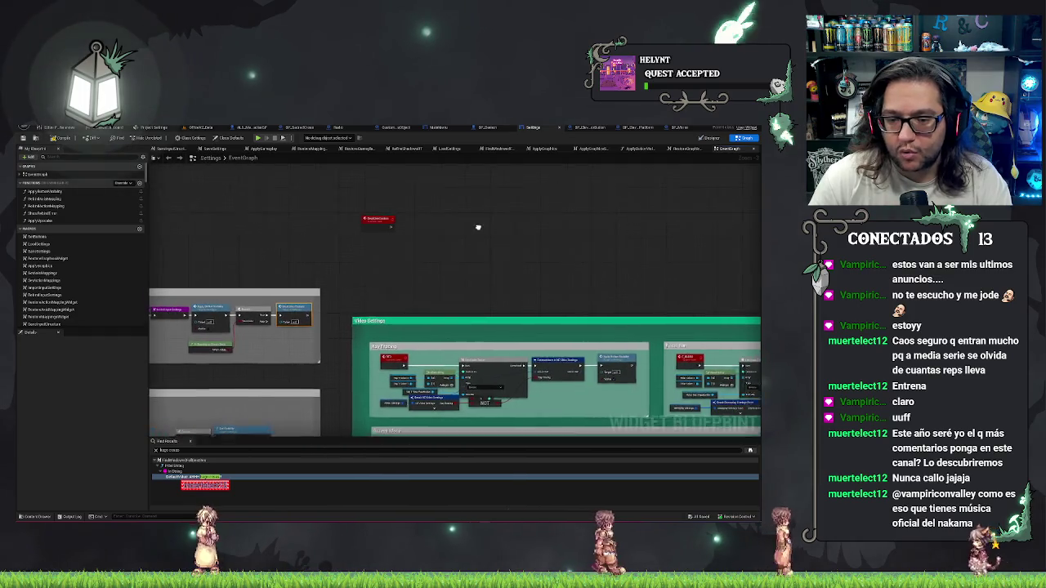
pyautogui.scroll(-2, 470, 214)
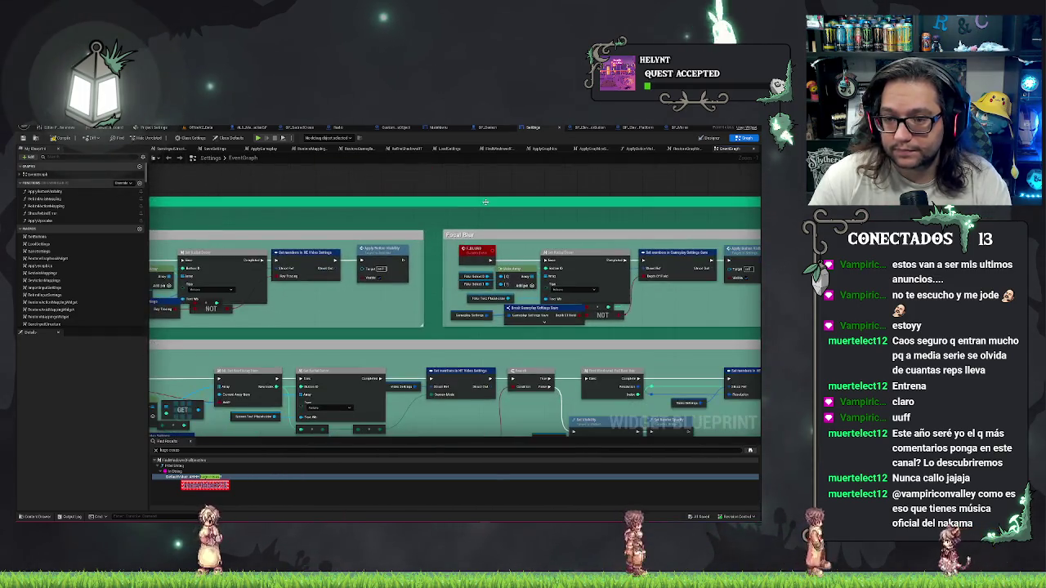
pyautogui.scroll(3, 485, 232)
pyautogui.moveTo(640, 233); pyautogui.dragTo(558, 207)
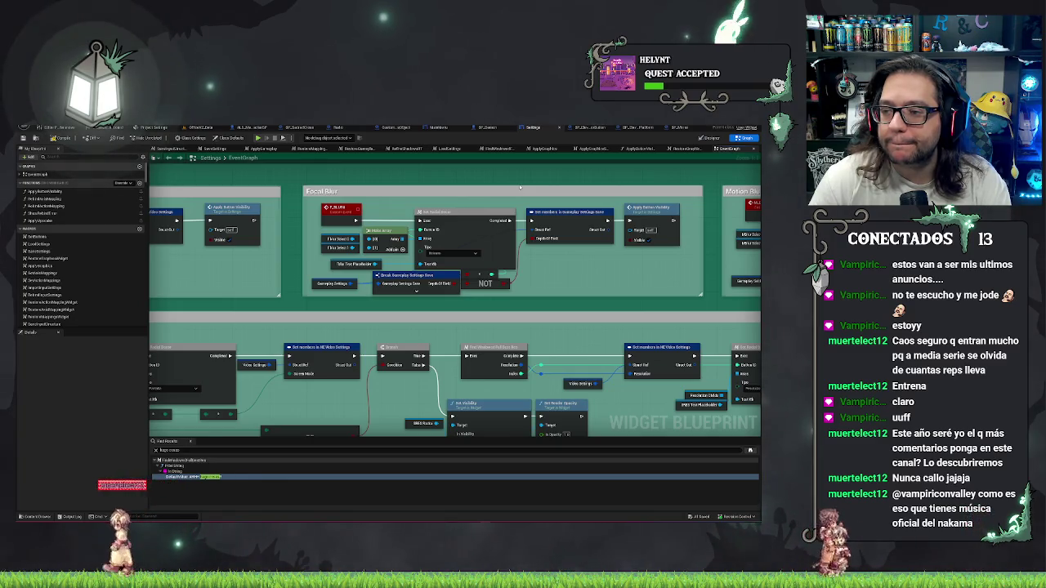
pyautogui.moveTo(520, 187); pyautogui.dragTo(583, 189)
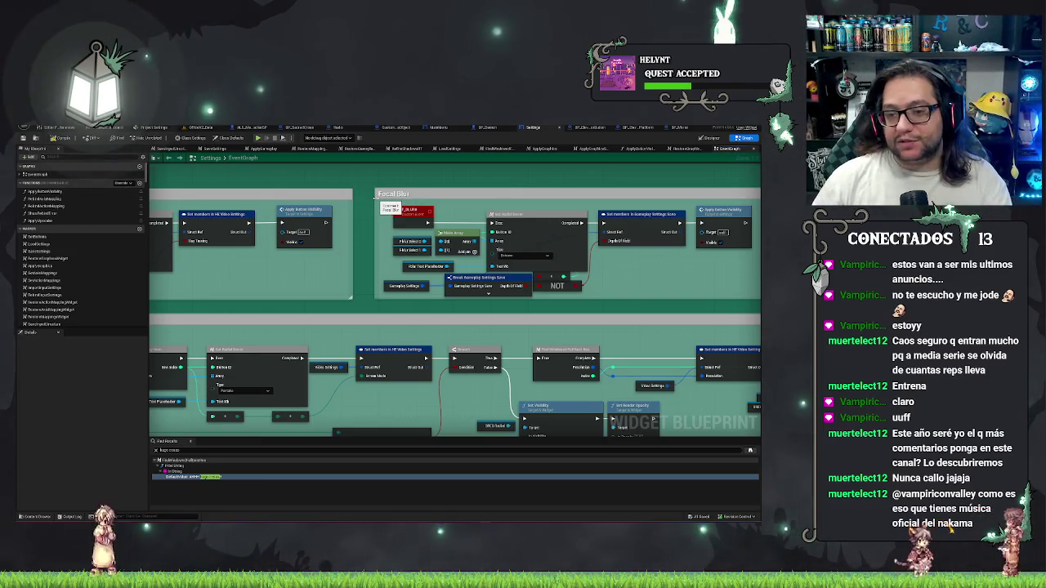
pyautogui.moveTo(628, 285); pyautogui.dragTo(471, 330)
# Pan across the Ray Tracing, Focal Blur and Motion Blur groups of the Settings EventGraph.
pyautogui.scroll(-3, 393, 289)
pyautogui.moveTo(393, 289)
pyautogui.mouseDown()
pyautogui.moveTo(488, 259)
pyautogui.moveTo(456, 263)
pyautogui.mouseUp()
pyautogui.scroll(-3, 456, 263)
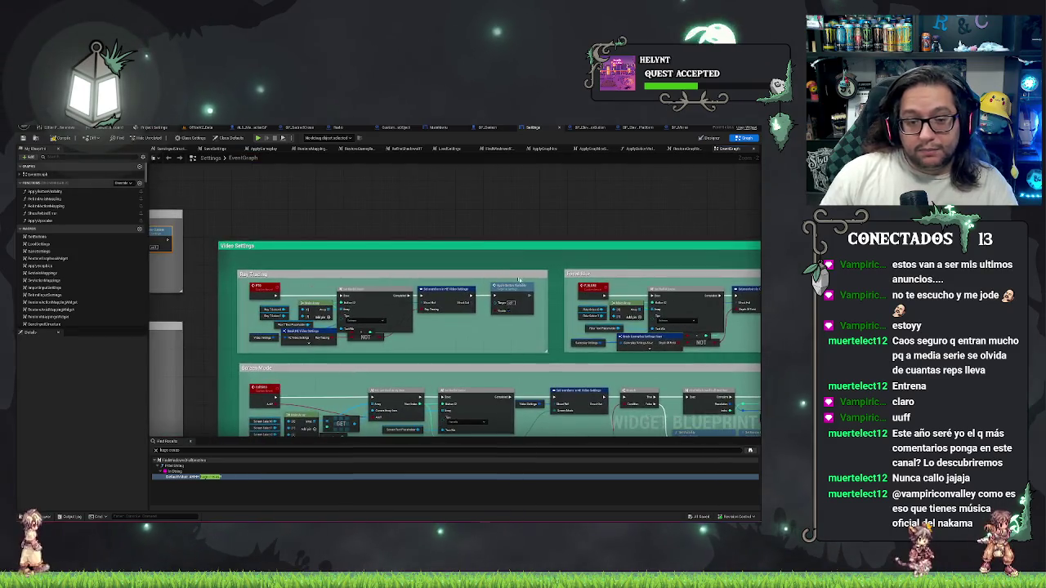
pyautogui.scroll(3, 513, 234)
pyautogui.moveTo(513, 235); pyautogui.dragTo(462, 234)
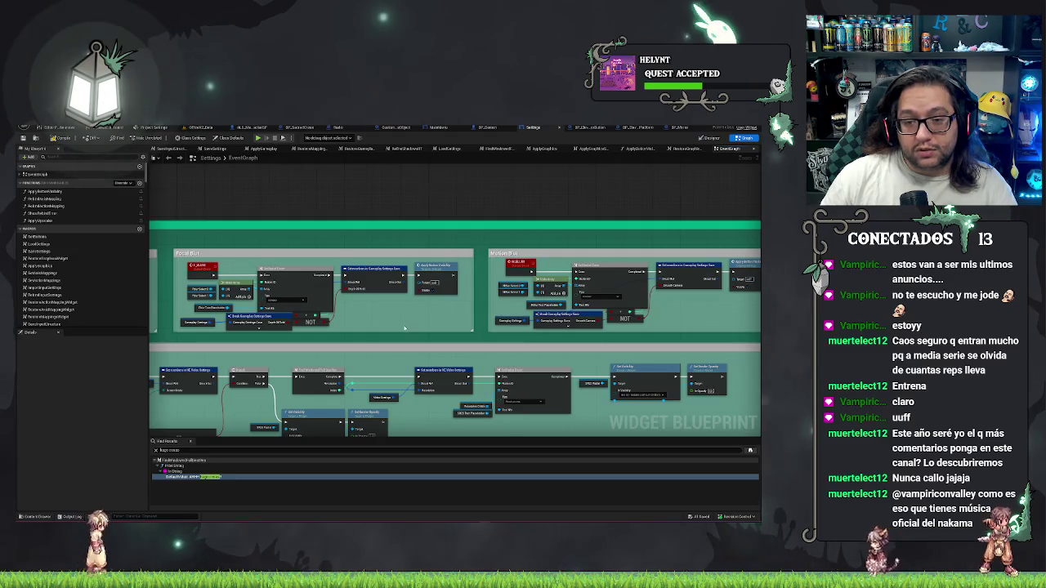
pyautogui.scroll(2, 422, 318)
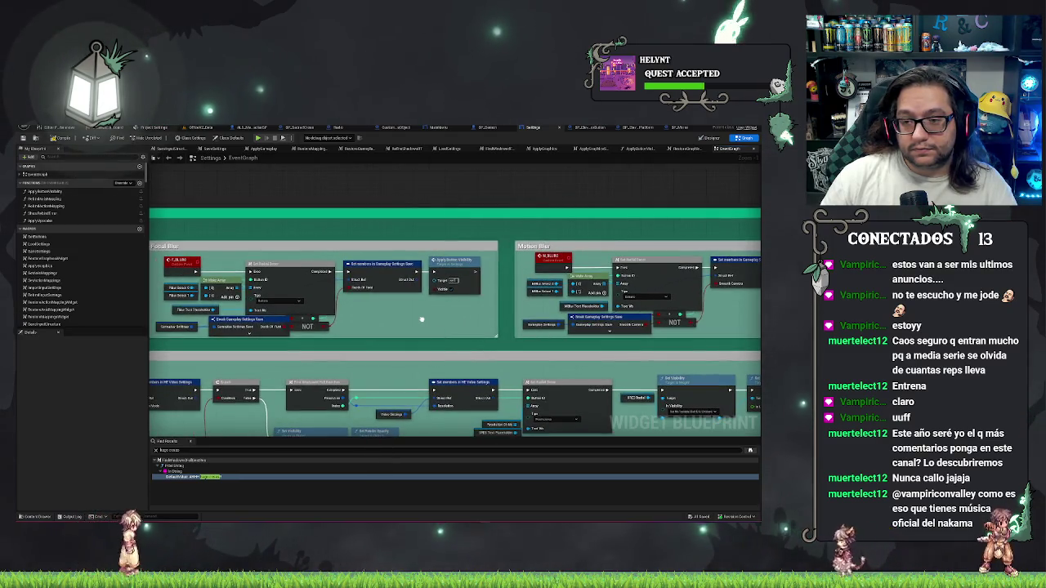
pyautogui.moveTo(482, 342)
pyautogui.mouseDown()
pyautogui.moveTo(237, 335)
pyautogui.moveTo(489, 337)
pyautogui.mouseUp()
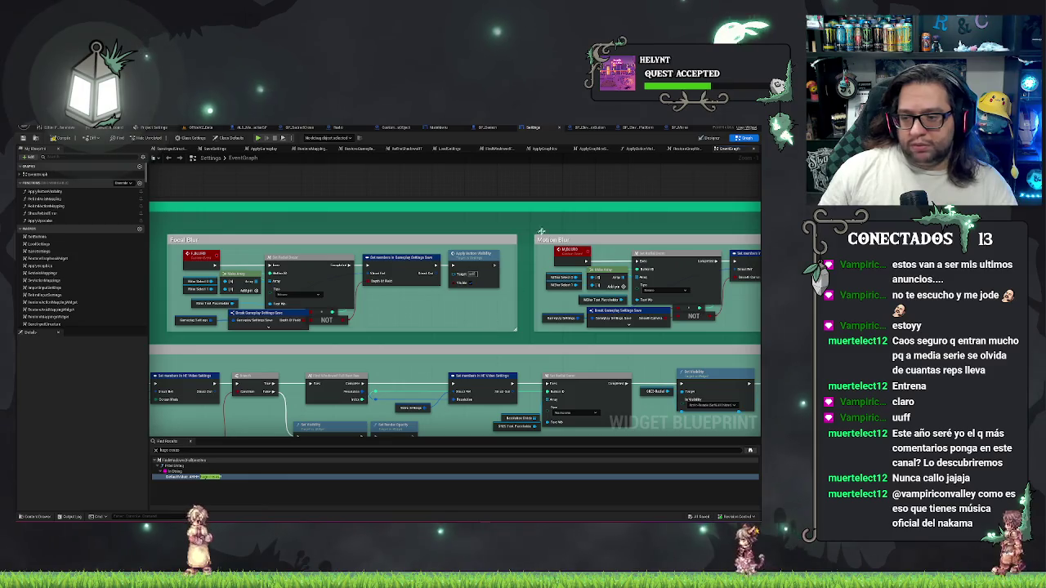
pyautogui.moveTo(579, 225); pyautogui.dragTo(413, 228)
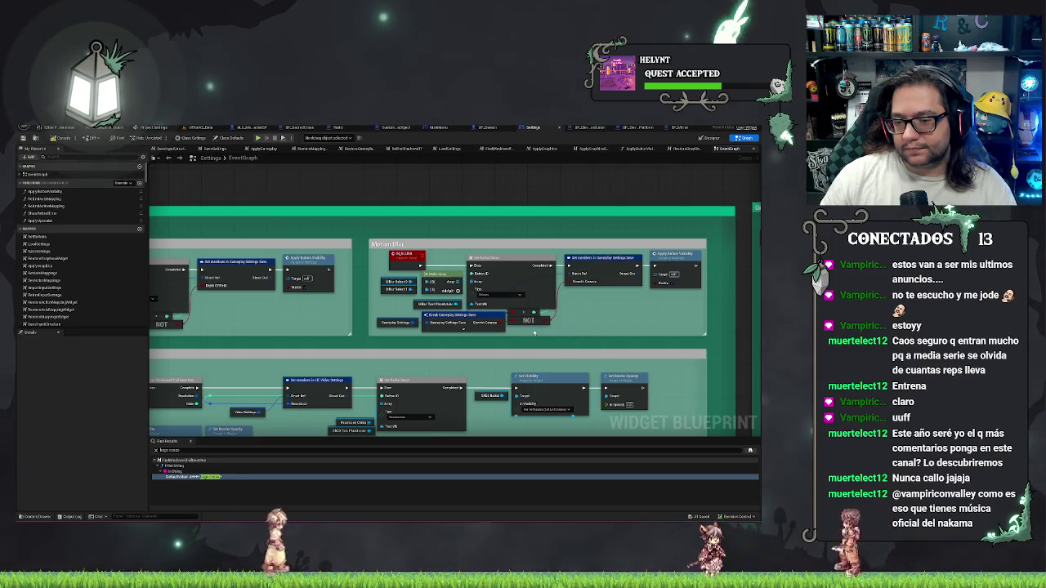
# Inspect the Motion Blur Set members and Gameplay Settings nodes, then pan to the Video Settings section.
pyautogui.click(587, 272)
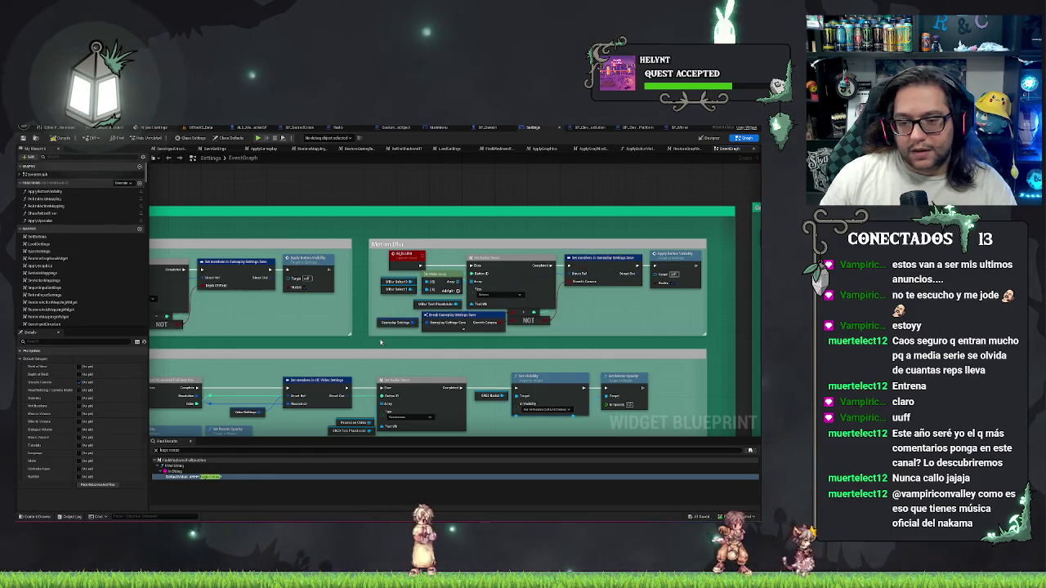
pyautogui.moveTo(388, 326); pyautogui.dragTo(445, 236)
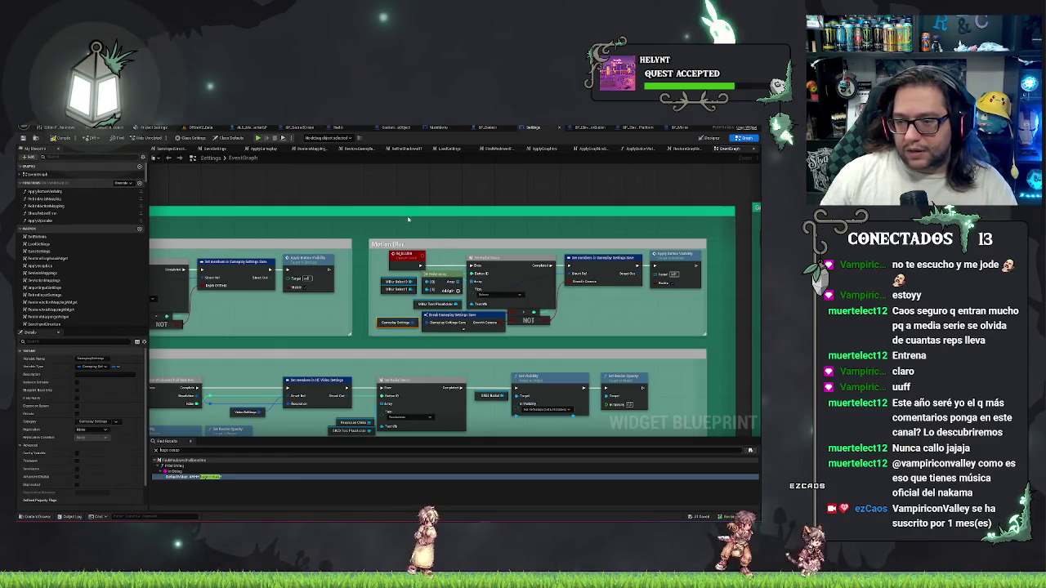
pyautogui.moveTo(403, 205); pyautogui.dragTo(611, 215)
pyautogui.moveTo(403, 225)
pyautogui.mouseDown()
pyautogui.moveTo(566, 282)
pyautogui.moveTo(506, 159)
pyautogui.mouseUp()
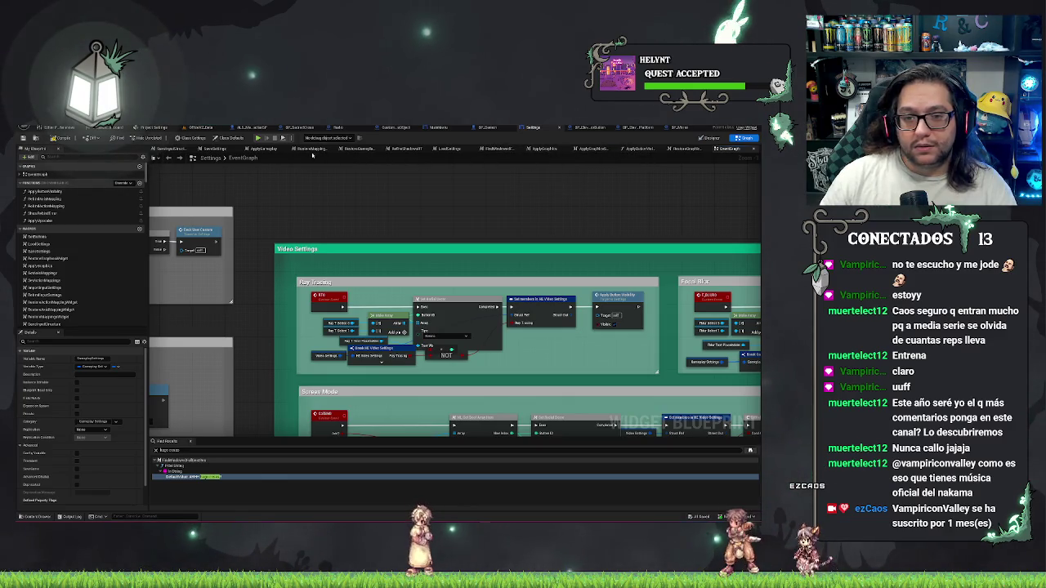
# Switch to the ApplyGameplay function graph tab.
pyautogui.click(258, 151)
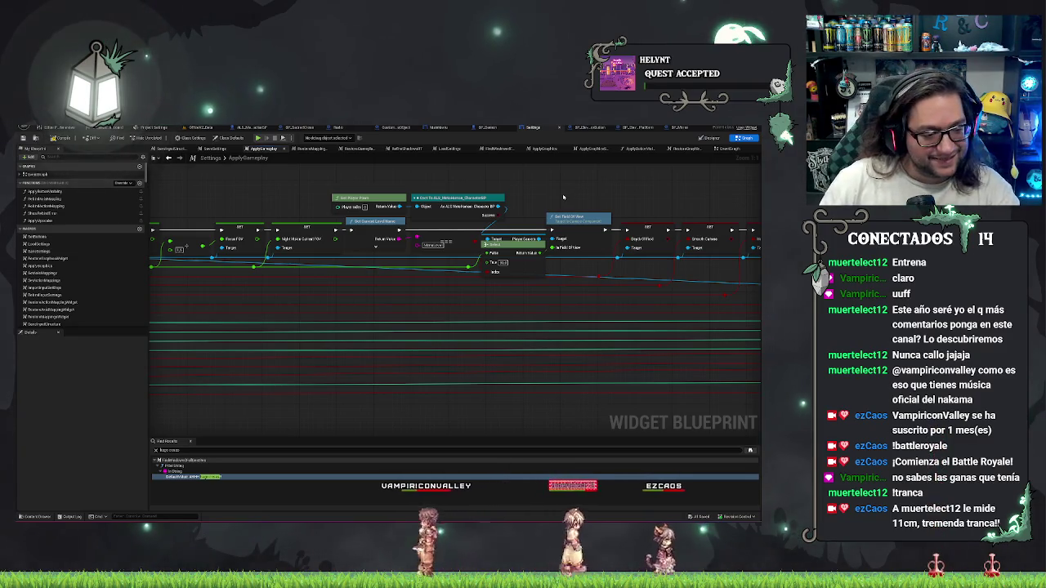
# Pan the ApplyGameplay graph left until the function entry node is visible.
pyautogui.scroll(-5, 563, 197)
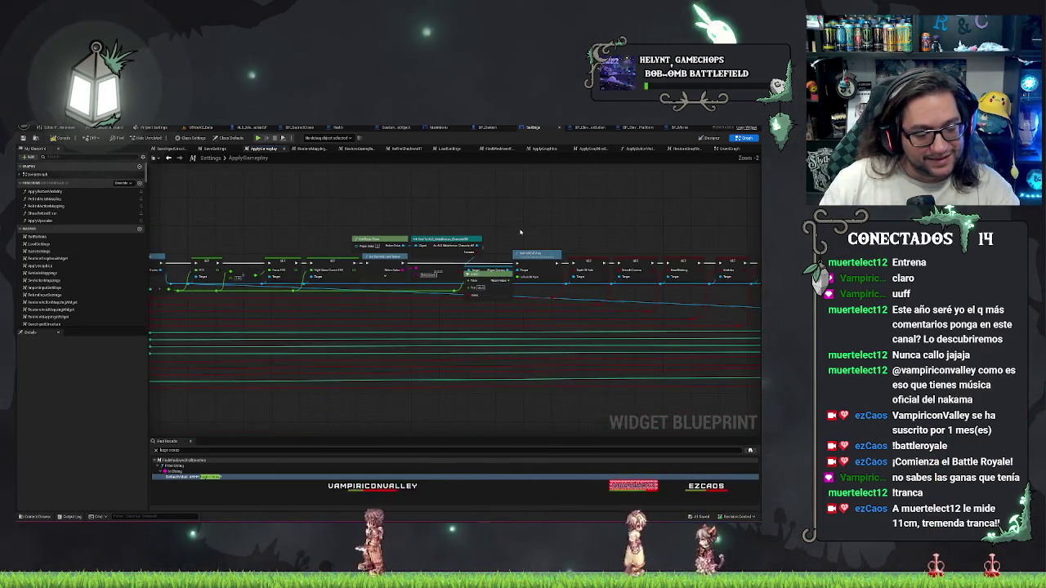
pyautogui.moveTo(506, 226); pyautogui.dragTo(532, 234)
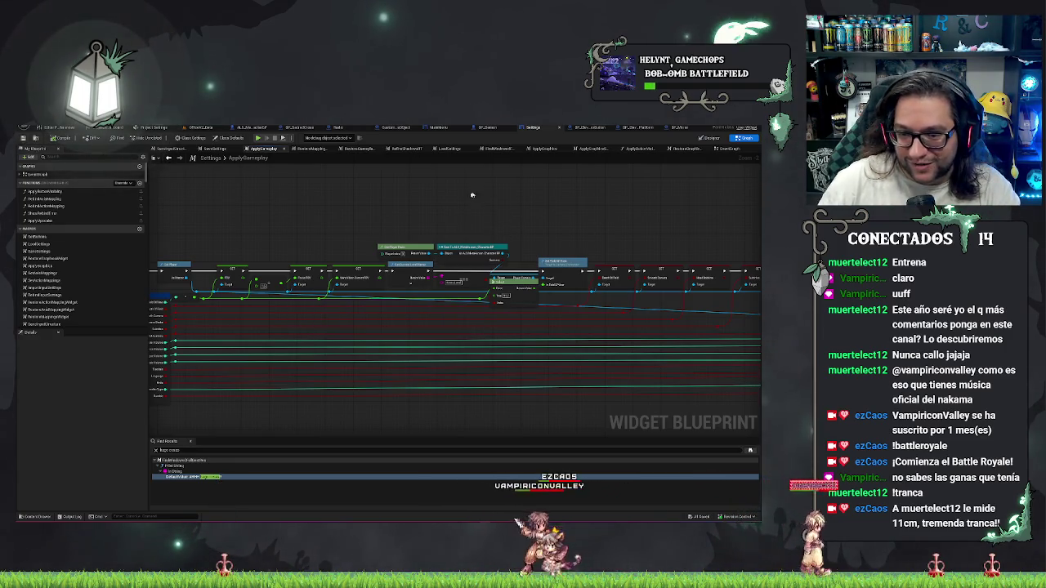
pyautogui.moveTo(455, 201); pyautogui.dragTo(620, 197)
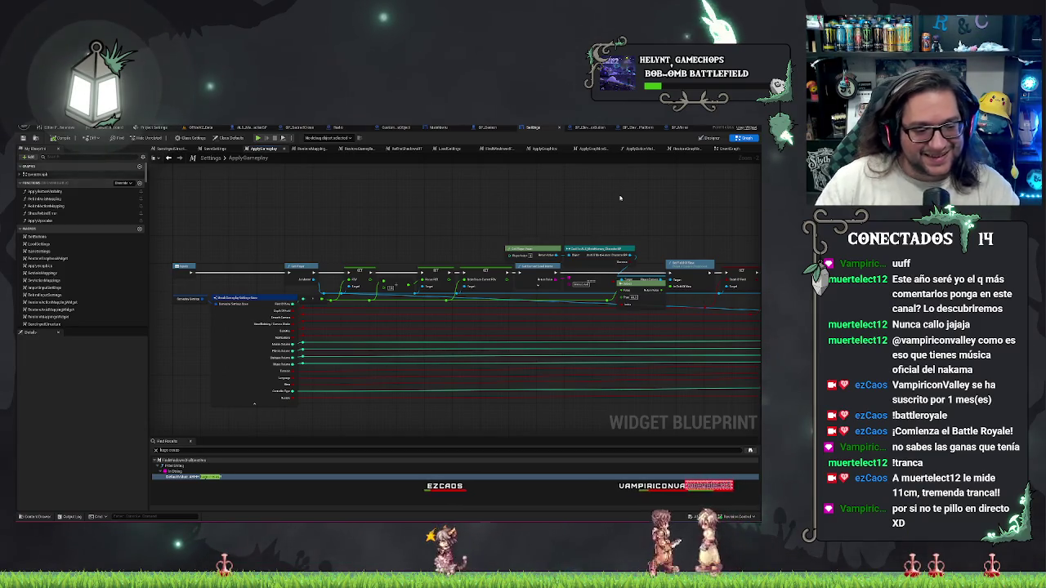
pyautogui.moveTo(351, 244); pyautogui.dragTo(421, 243)
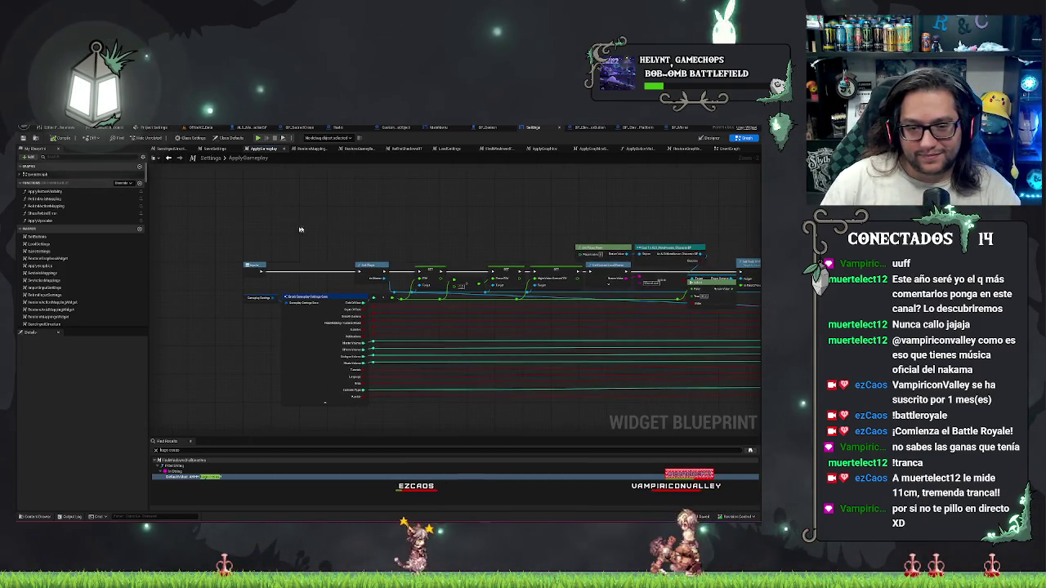
pyautogui.moveTo(295, 248)
pyautogui.mouseDown()
pyautogui.moveTo(282, 168)
pyautogui.moveTo(256, 253)
pyautogui.mouseUp()
pyautogui.moveTo(575, 407)
pyautogui.mouseDown()
pyautogui.moveTo(565, 365)
pyautogui.moveTo(343, 320)
pyautogui.moveTo(707, 237)
pyautogui.mouseUp()
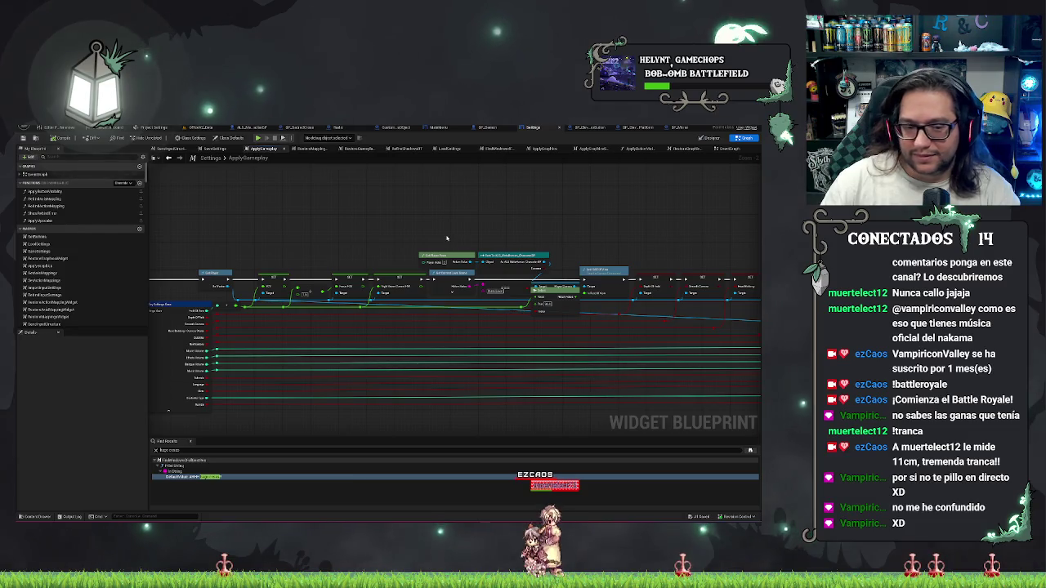
pyautogui.moveTo(446, 238); pyautogui.dragTo(429, 277)
pyautogui.moveTo(324, 191); pyautogui.dragTo(458, 176)
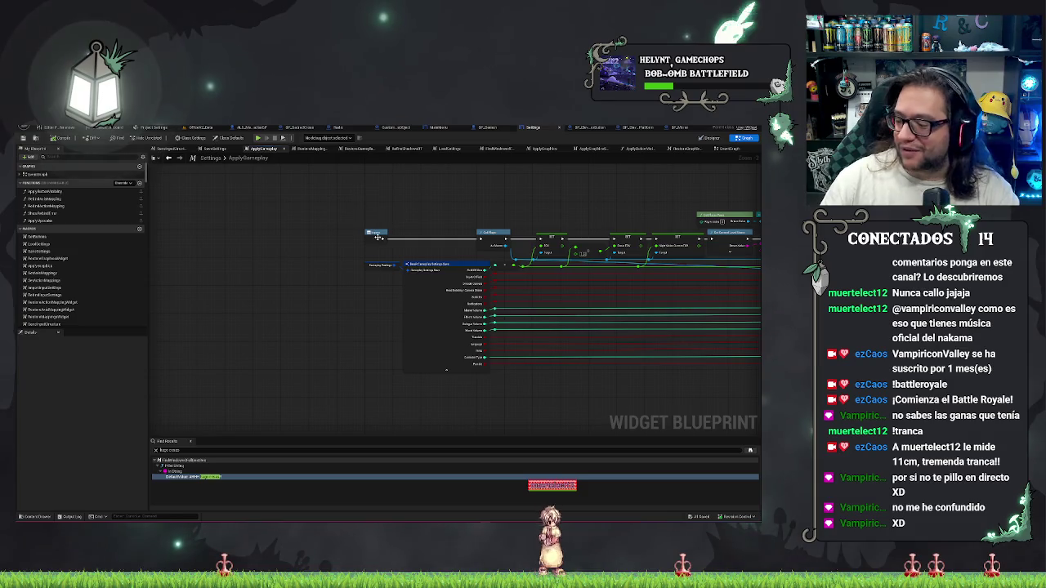
# Select the Gameplay Settings and Break Gameplay Settings nodes, then paste another Gameplay Settings node in the empty area.
pyautogui.moveTo(381, 256); pyautogui.dragTo(388, 256)
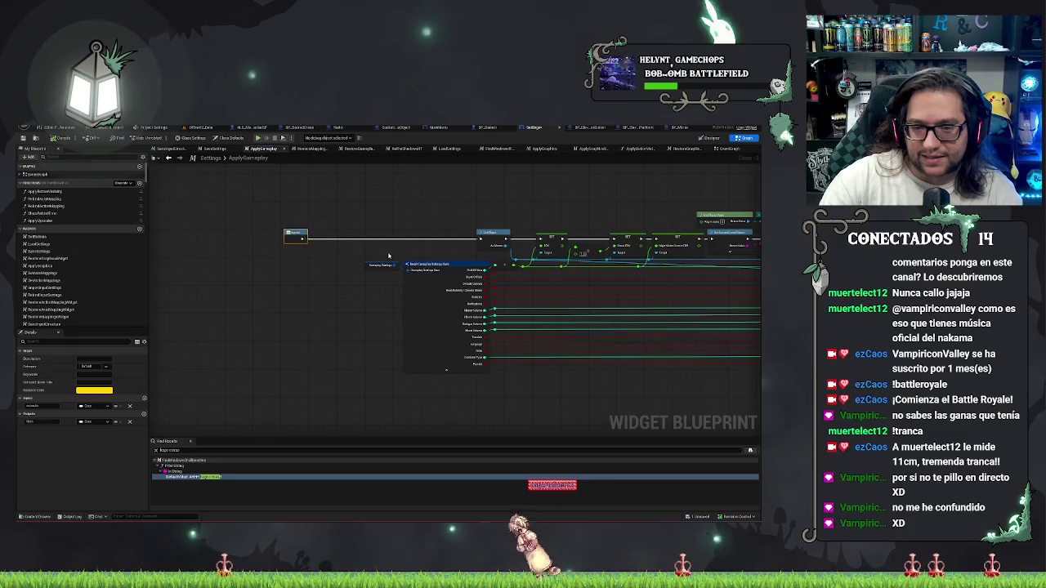
pyautogui.click(381, 265)
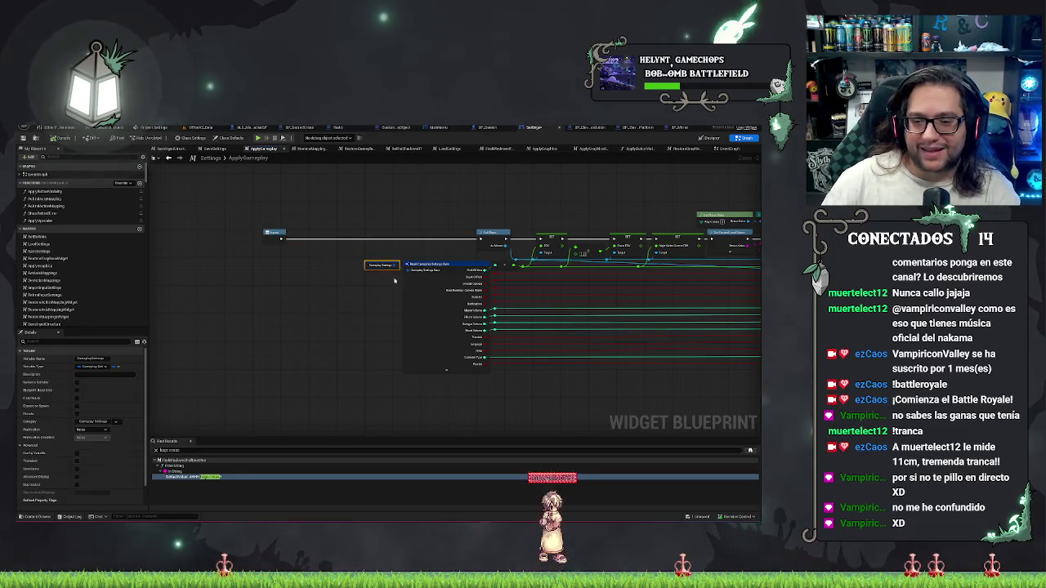
pyautogui.click(424, 277)
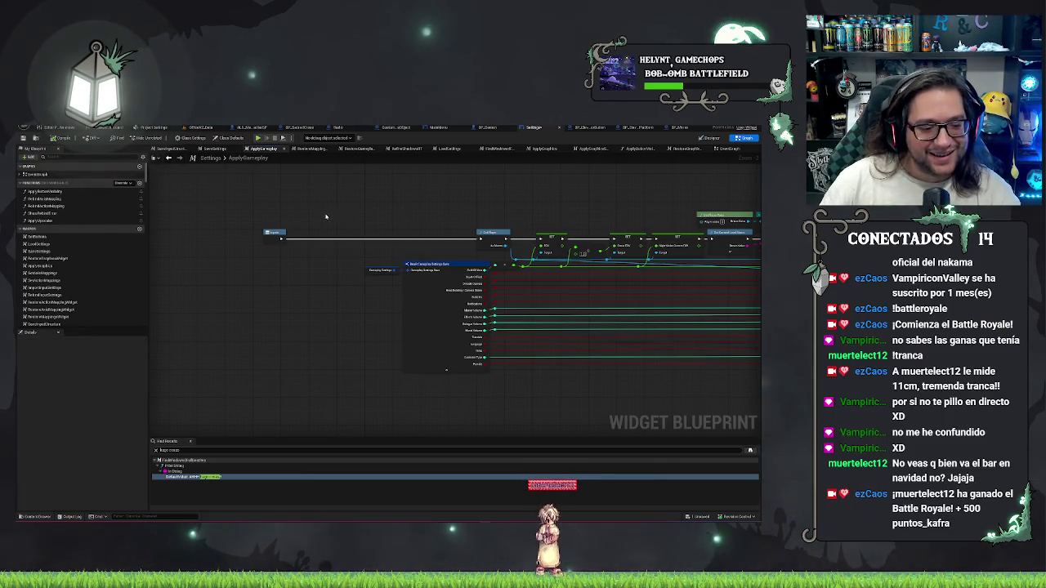
pyautogui.scroll(2, 317, 278)
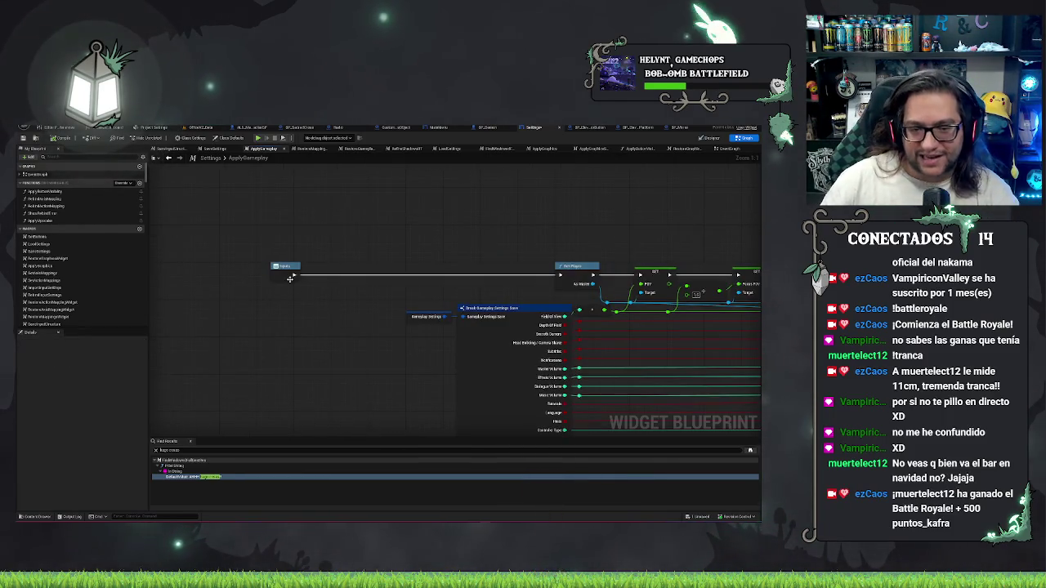
pyautogui.hotkey('ctrl', 'v')
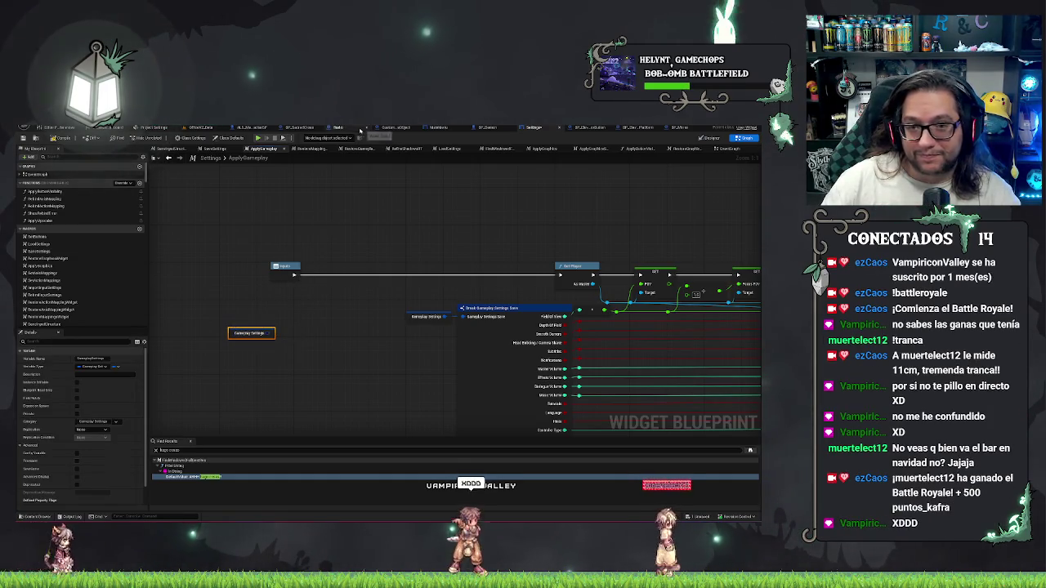
pyautogui.rightClick(289, 368)
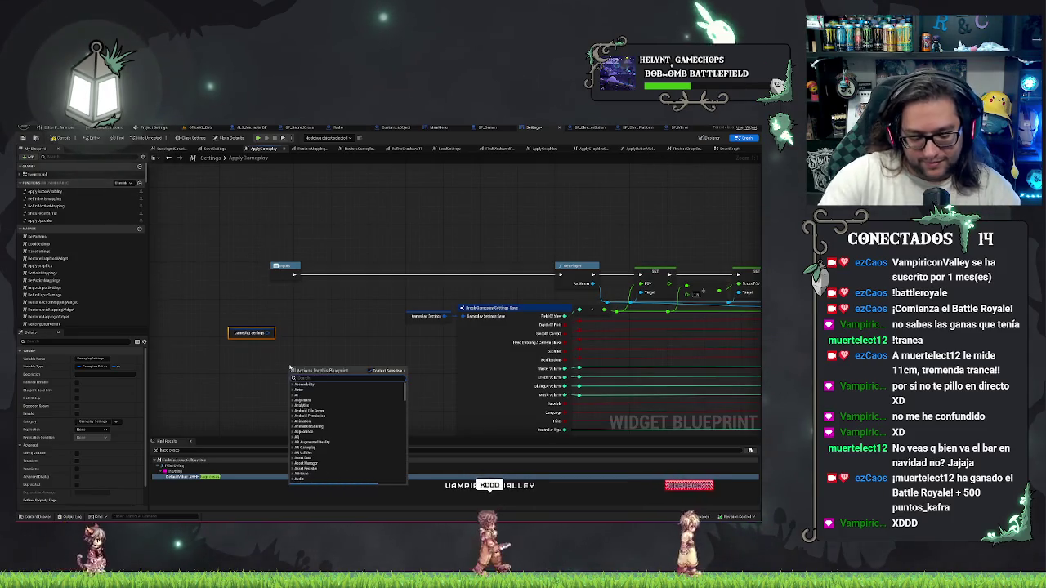
# Add an Is Running on Steam Deck node and drive a new Branch with it.
pyautogui.write('steam deck')
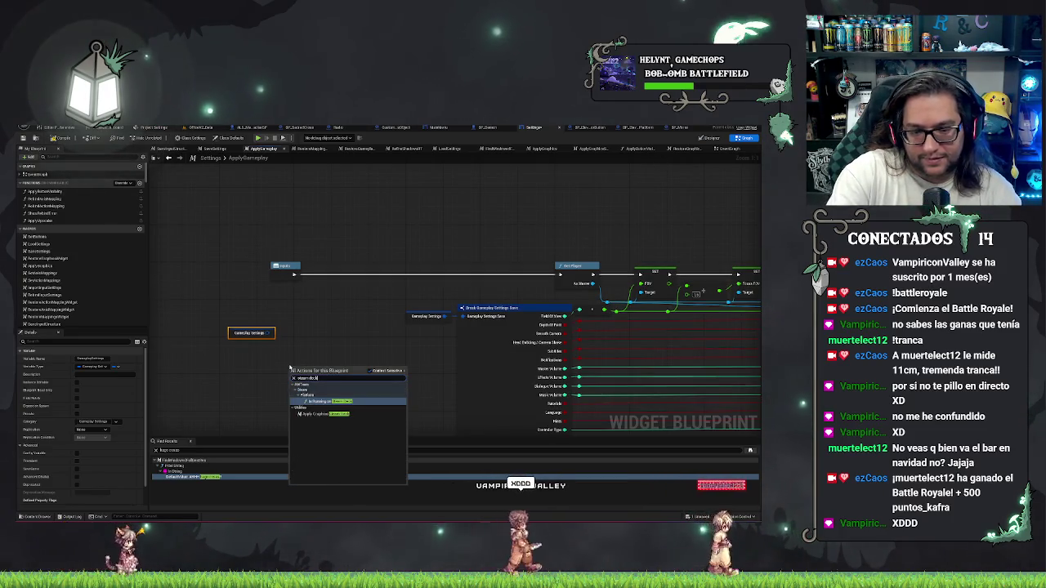
pyautogui.press('Return')
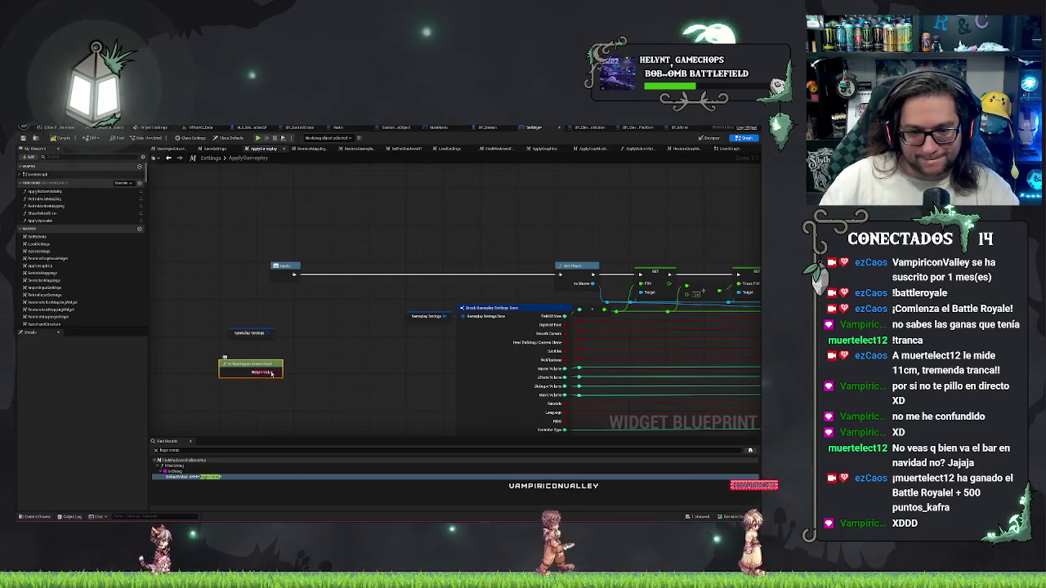
pyautogui.moveTo(272, 373)
pyautogui.mouseDown()
pyautogui.moveTo(314, 327)
pyautogui.moveTo(324, 276)
pyautogui.mouseUp()
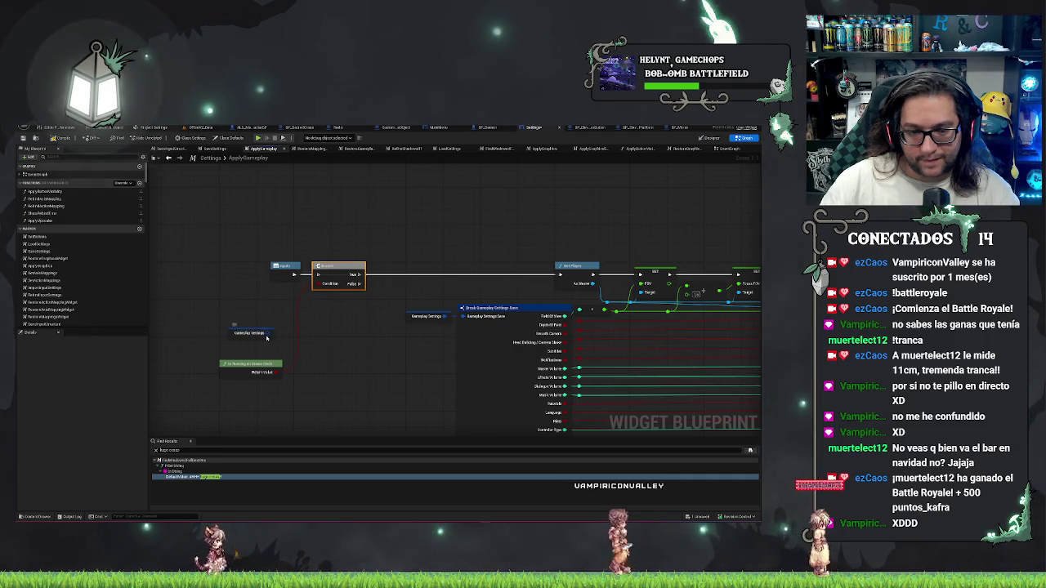
# Add Set members in Gameplay Settings Save from Gameplay Settings, wire the Branch True to it, then return to EventGraph.
pyautogui.moveTo(268, 333); pyautogui.dragTo(296, 337)
pyautogui.write('set')
pyautogui.press('Down')
pyautogui.press('Down')
pyautogui.press('Return')
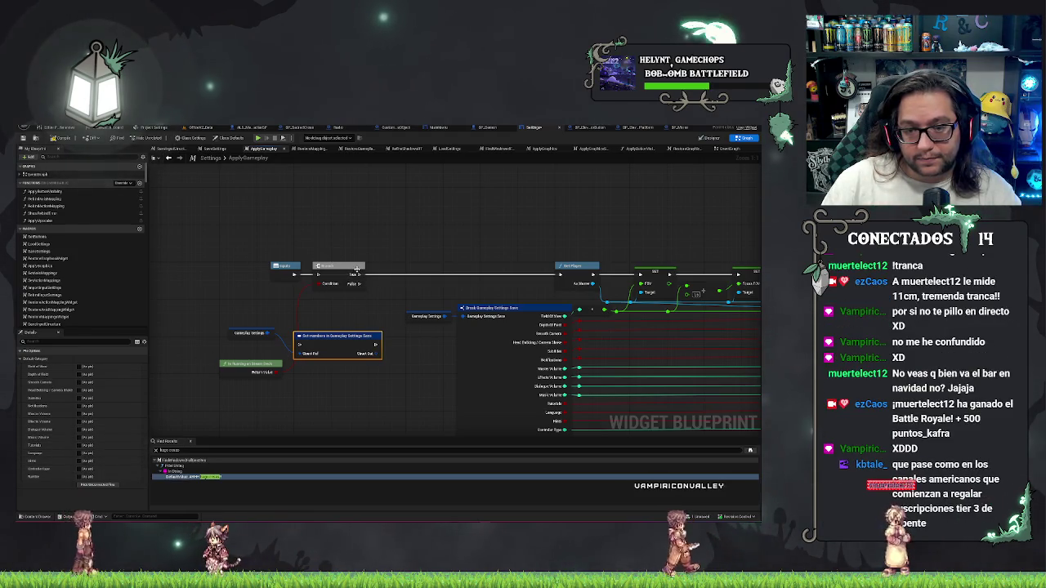
pyautogui.moveTo(353, 284); pyautogui.dragTo(560, 275)
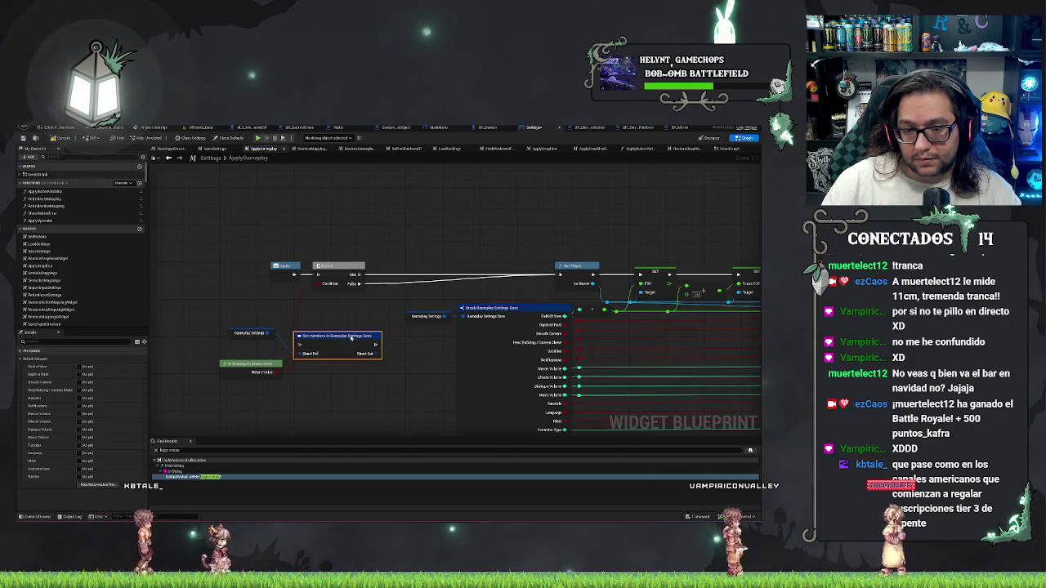
pyautogui.moveTo(352, 337); pyautogui.dragTo(426, 270)
pyautogui.moveTo(359, 274)
pyautogui.mouseDown()
pyautogui.moveTo(405, 277)
pyautogui.moveTo(392, 275)
pyautogui.mouseUp()
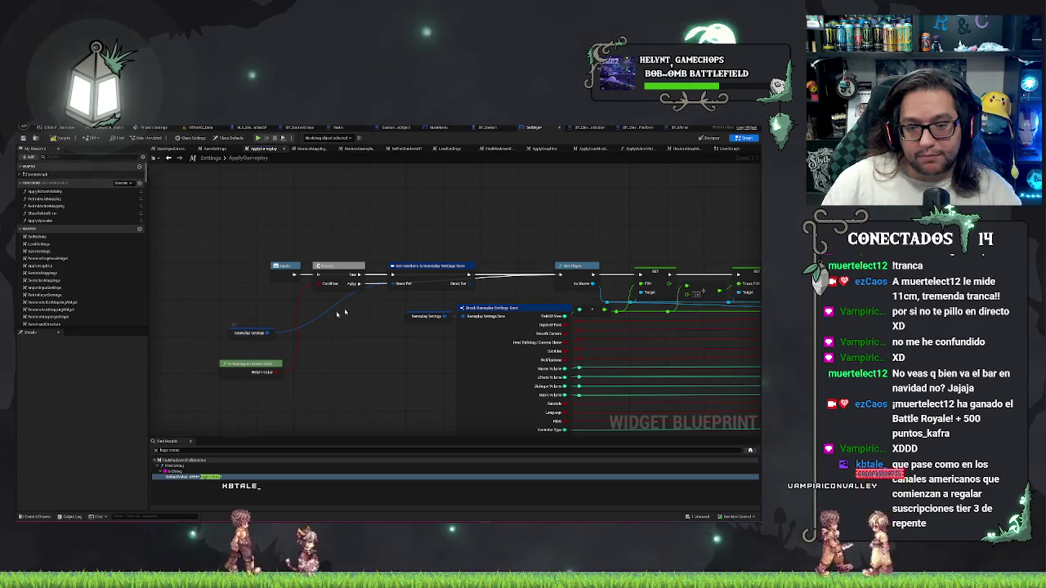
pyautogui.click(437, 268)
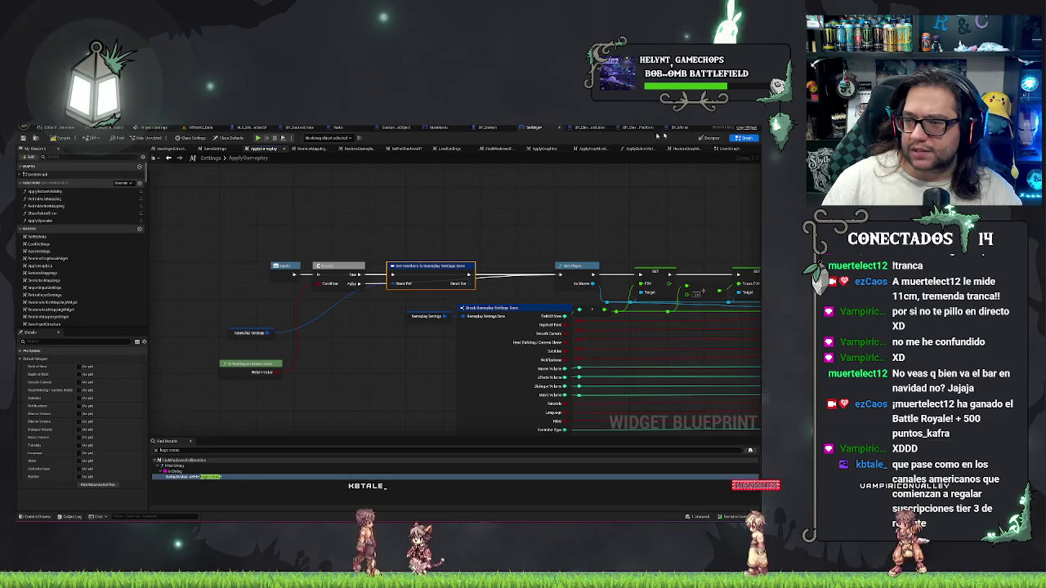
pyautogui.click(214, 148)
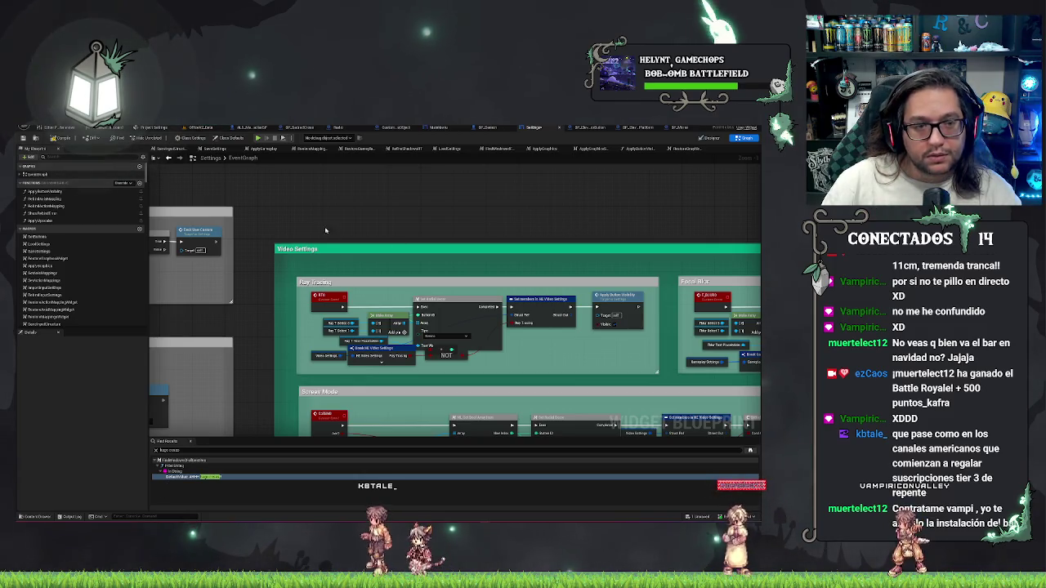
# Save the Settings blueprint, open the RestoreGraphicsWidget function graph, and select EventGraph in My Blueprint.
pyautogui.click(24, 138)
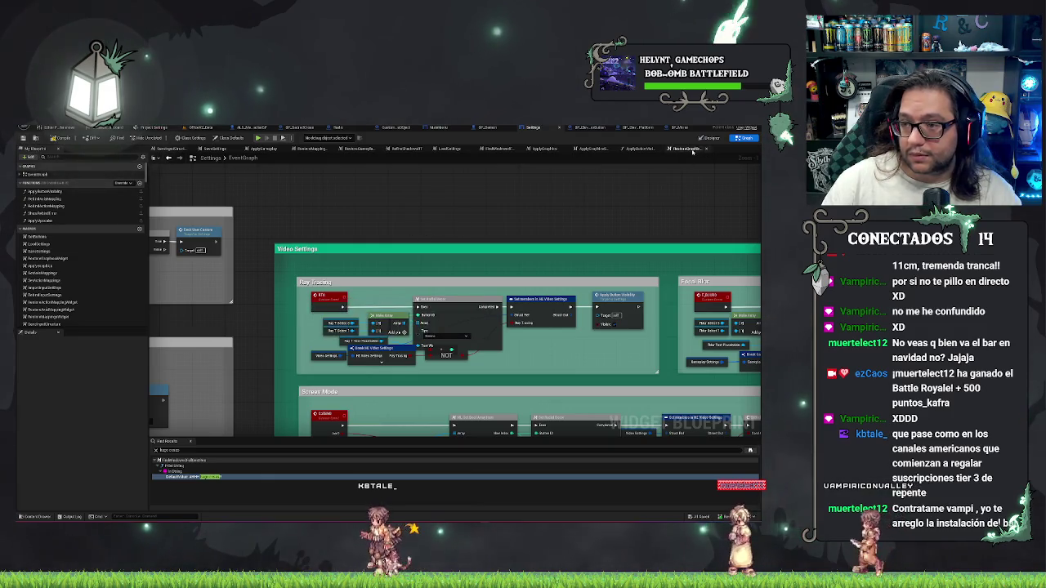
pyautogui.click(692, 150)
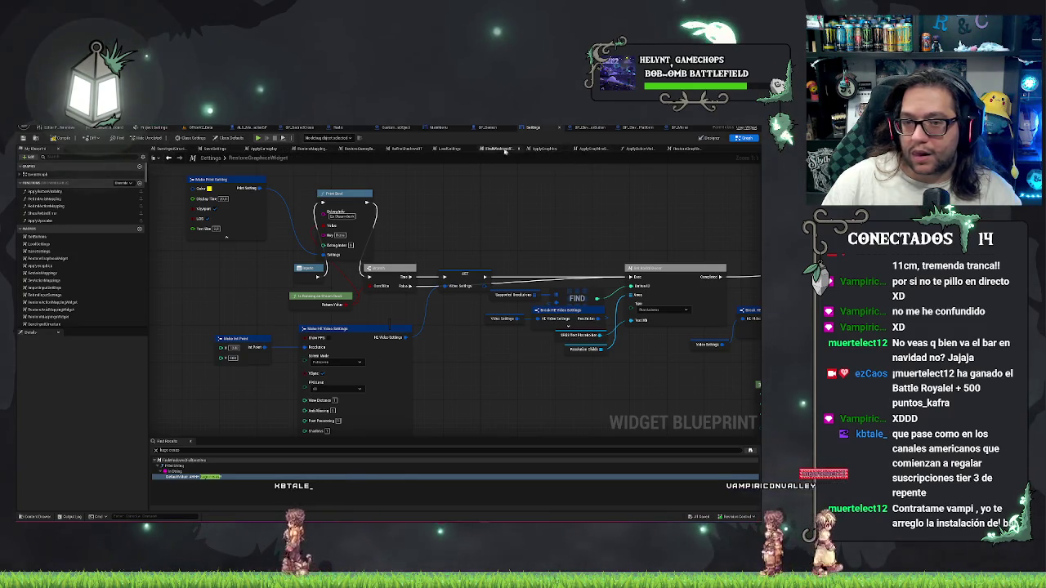
pyautogui.doubleClick(259, 158)
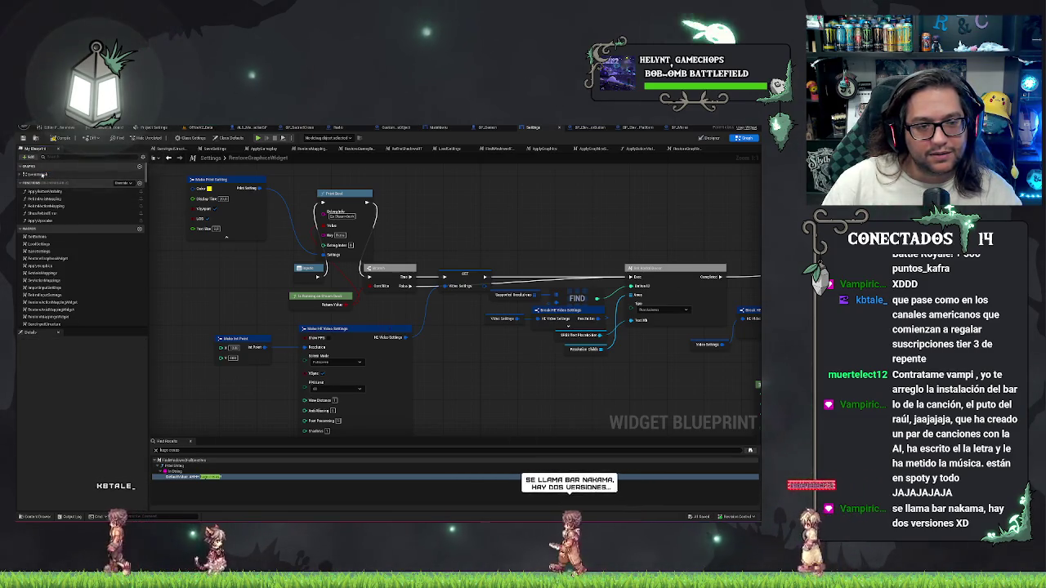
pyautogui.moveTo(495, 519)
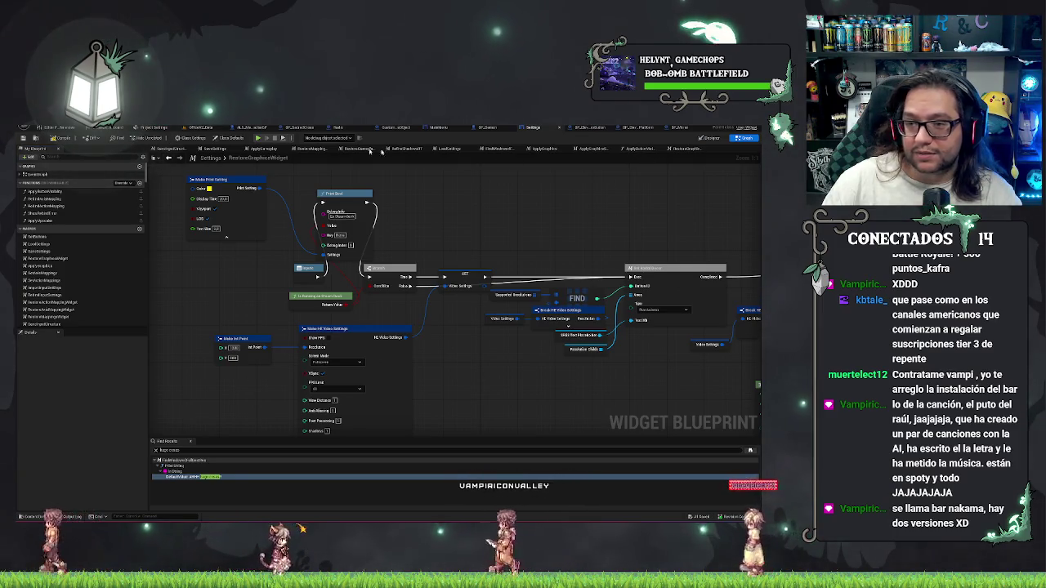
pyautogui.click(33, 175)
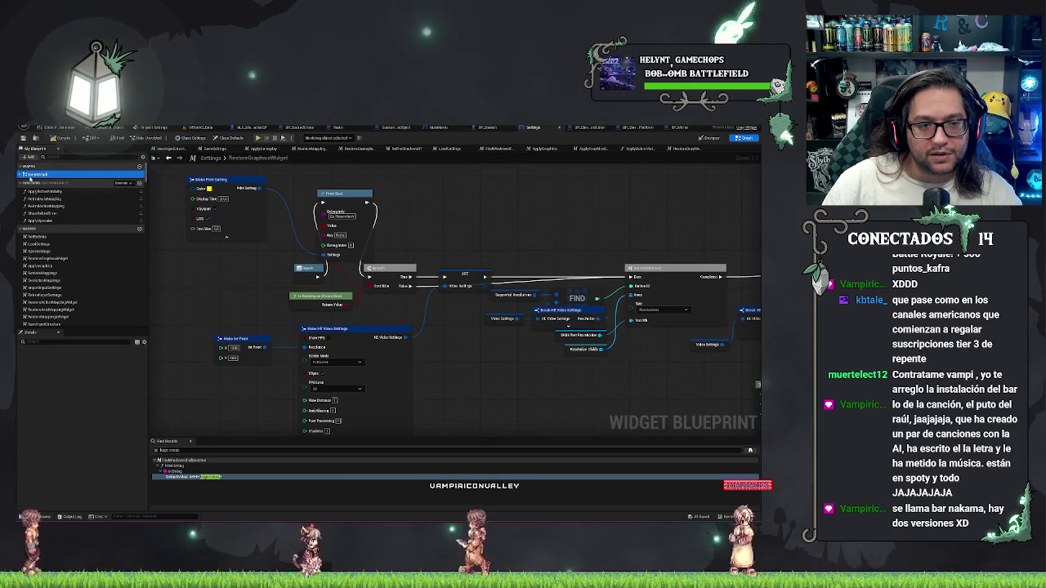
# Expand the EventGraph entry, pan and zoom out over the settings nodes, then switch to Discord.
pyautogui.doubleClick(31, 177)
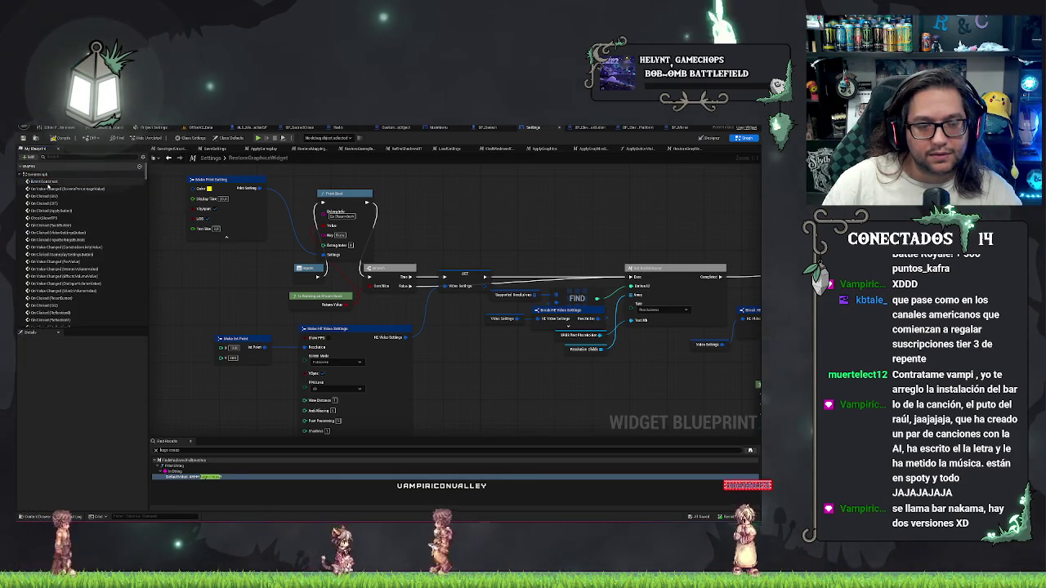
pyautogui.moveTo(491, 212); pyautogui.dragTo(460, 231)
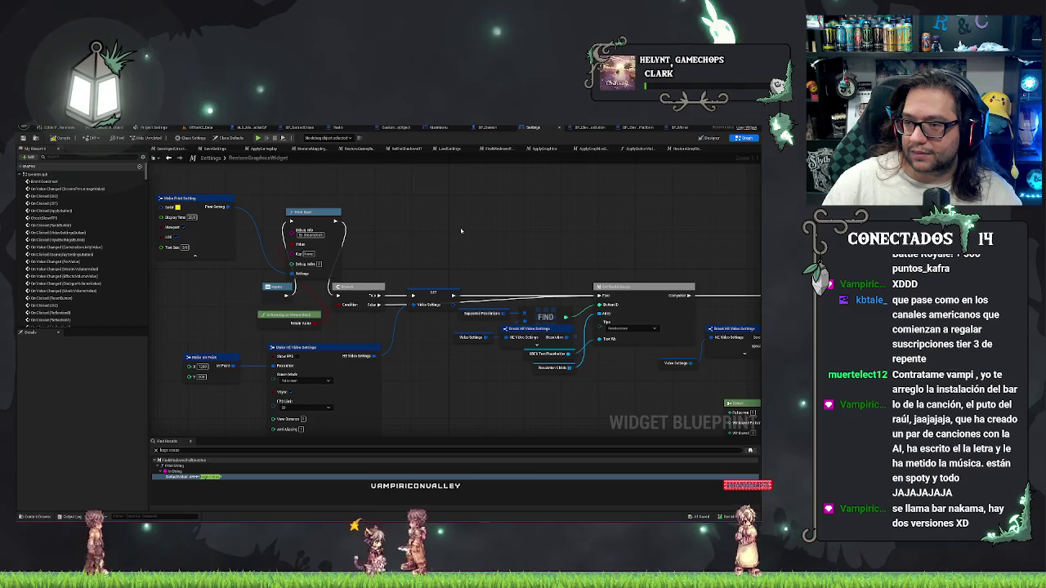
pyautogui.scroll(-2, 461, 232)
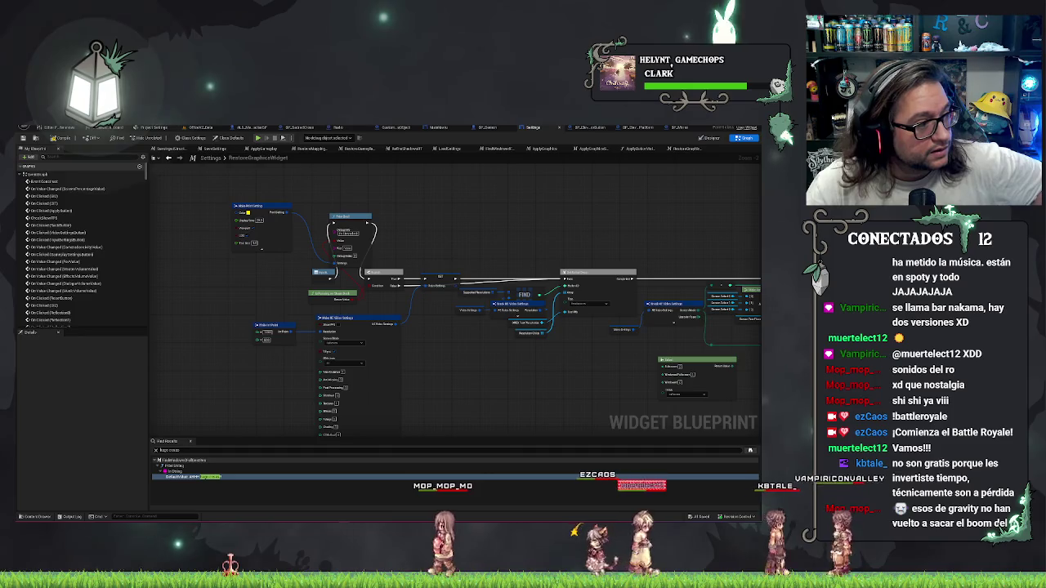
pyautogui.hotkey('alt', 'Tab')
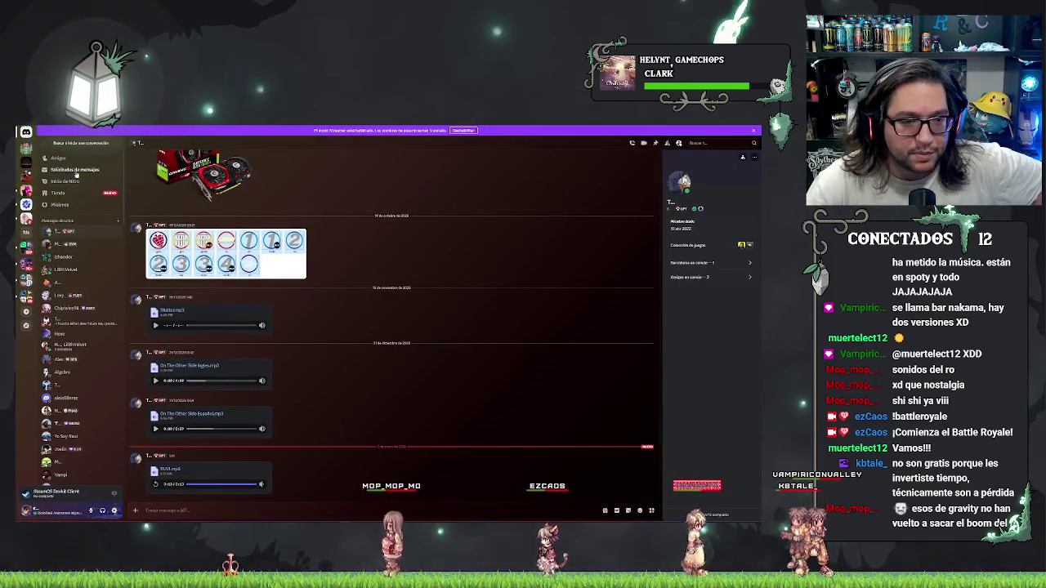
# Go through general_chat and welcome to social_feed, scrolling back to the Taipei Game Show highlight post.
pyautogui.click(26, 217)
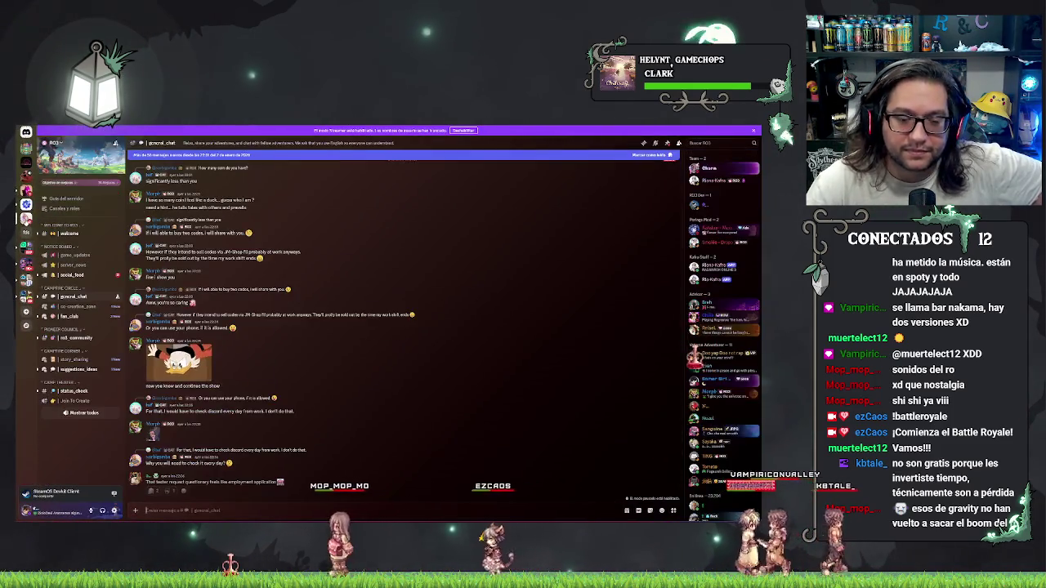
pyautogui.scroll(-5, 245, 231)
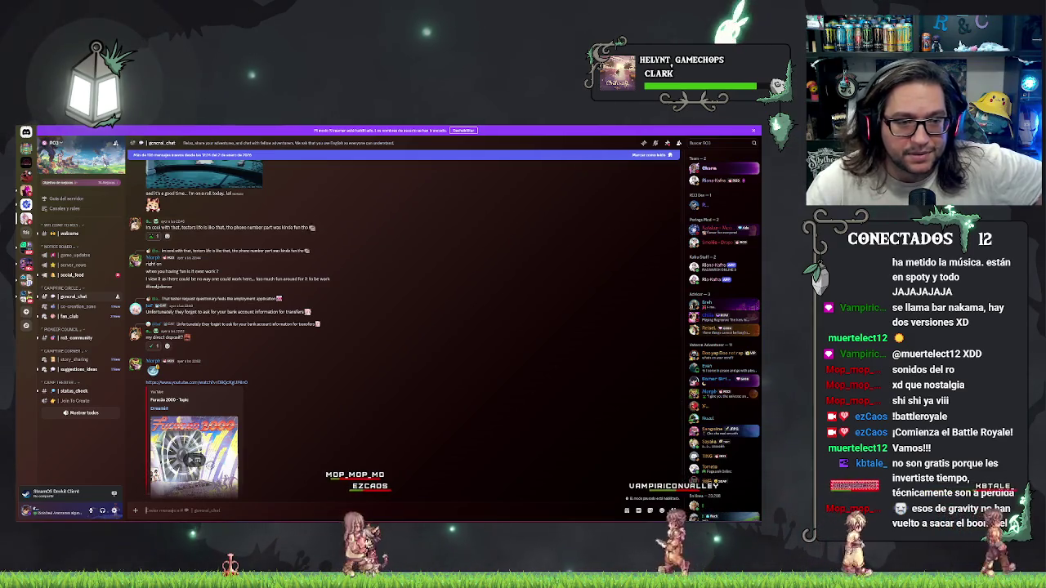
pyautogui.click(81, 233)
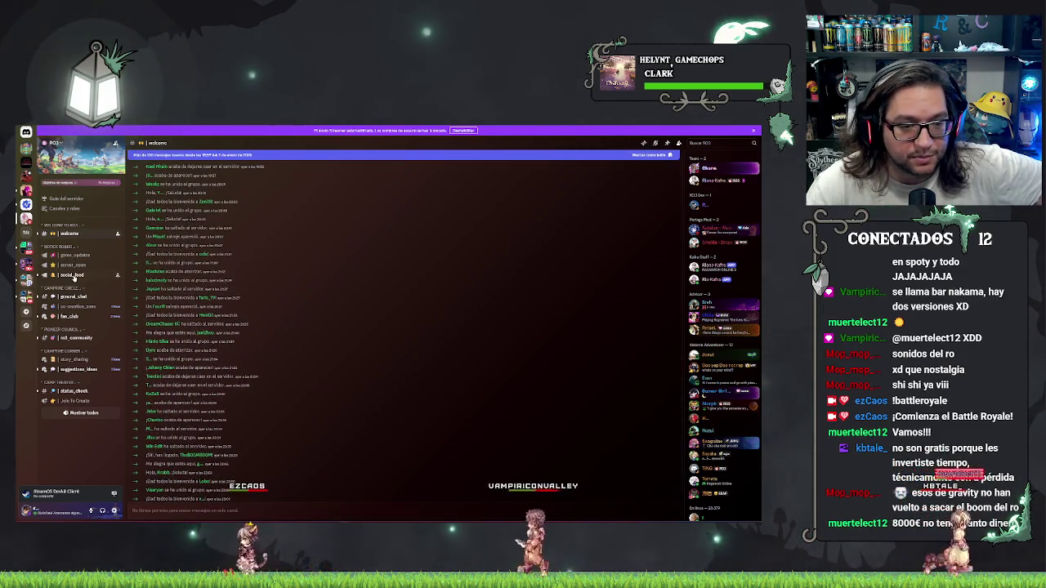
pyautogui.click(73, 275)
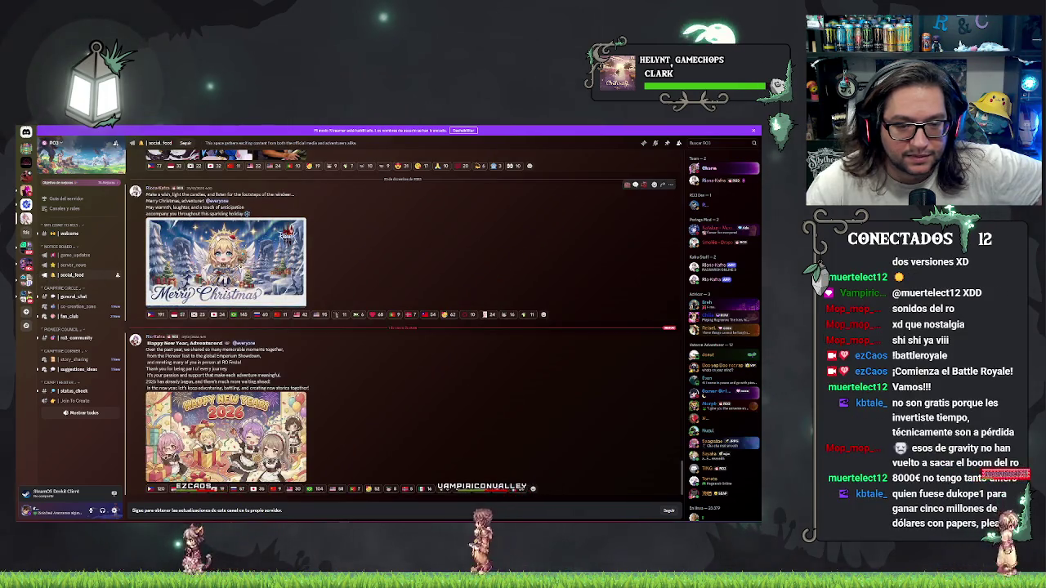
pyautogui.scroll(10, 324, 368)
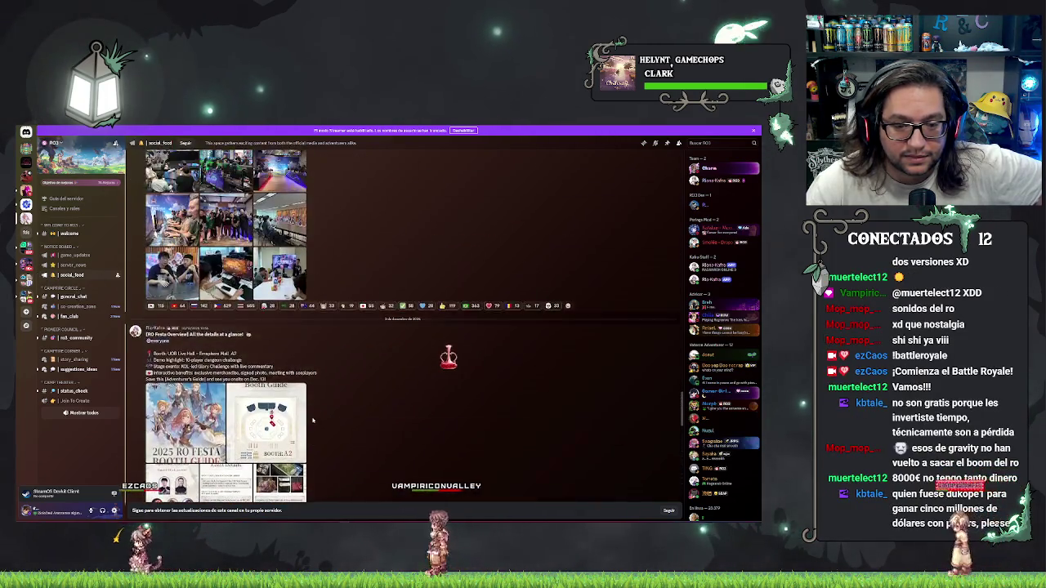
pyautogui.scroll(10, 313, 421)
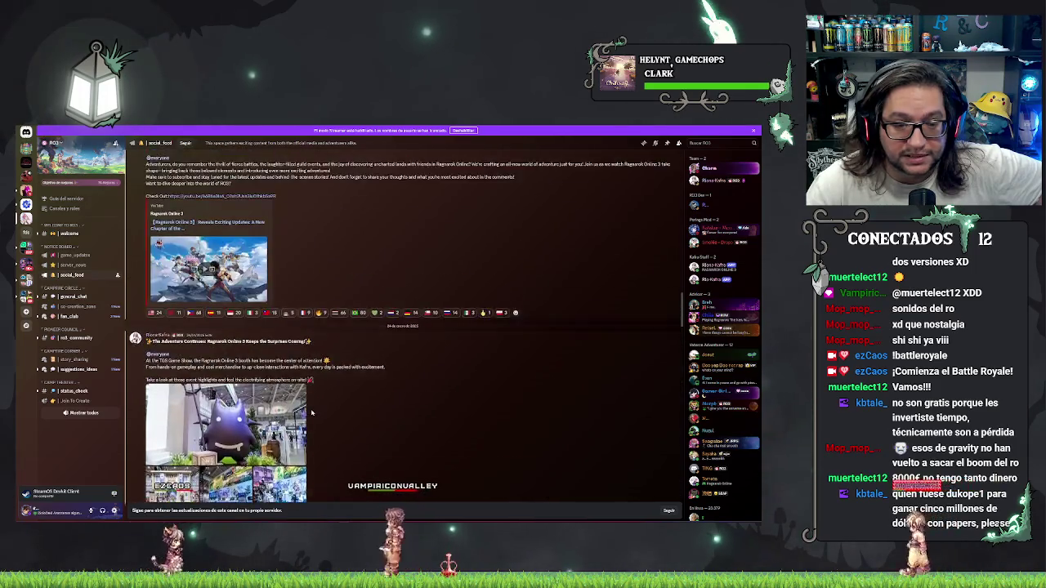
pyautogui.scroll(10, 311, 415)
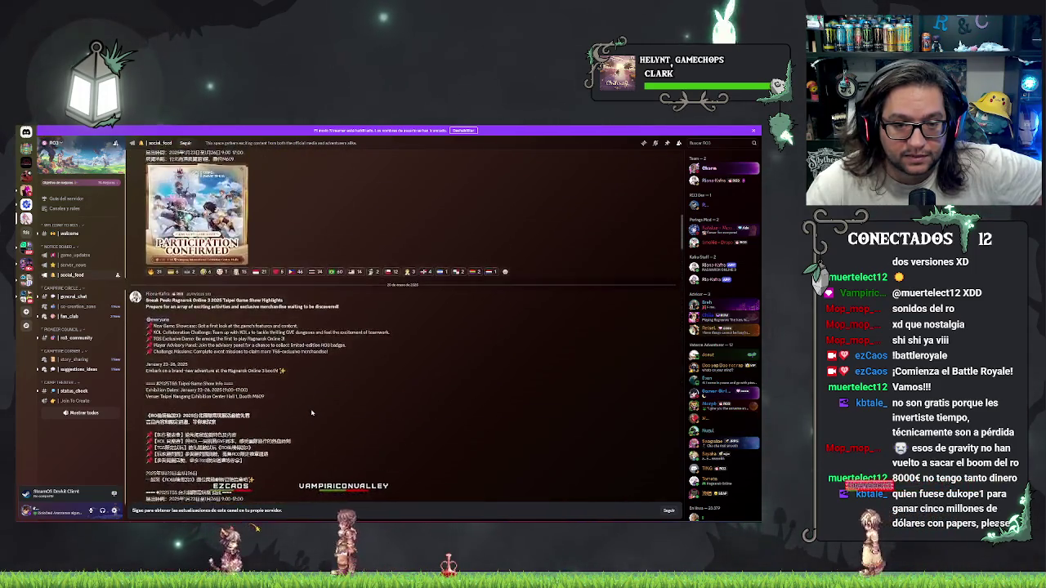
pyautogui.scroll(5, 354, 325)
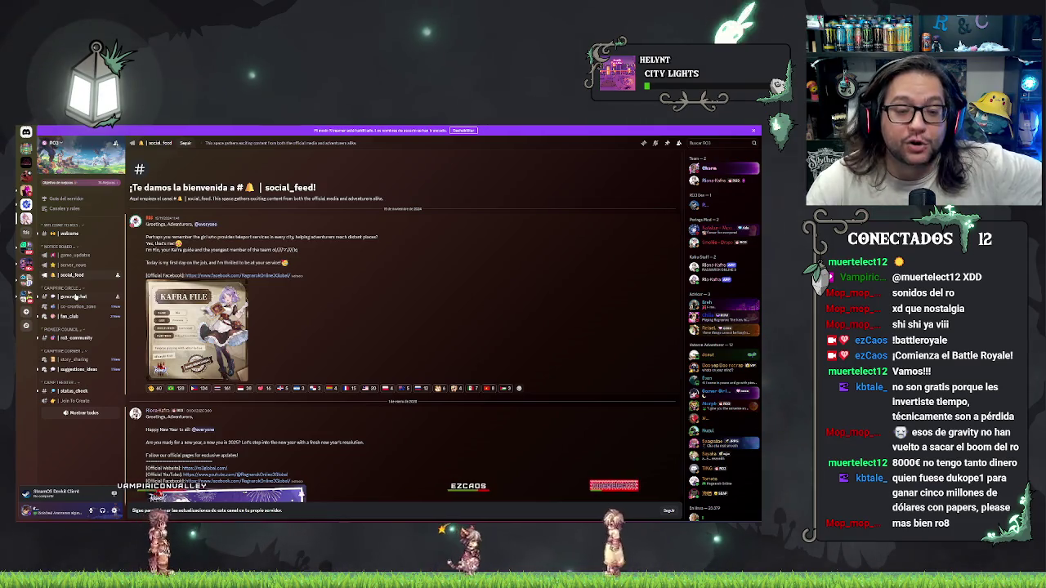
pyautogui.scroll(-15, 310, 318)
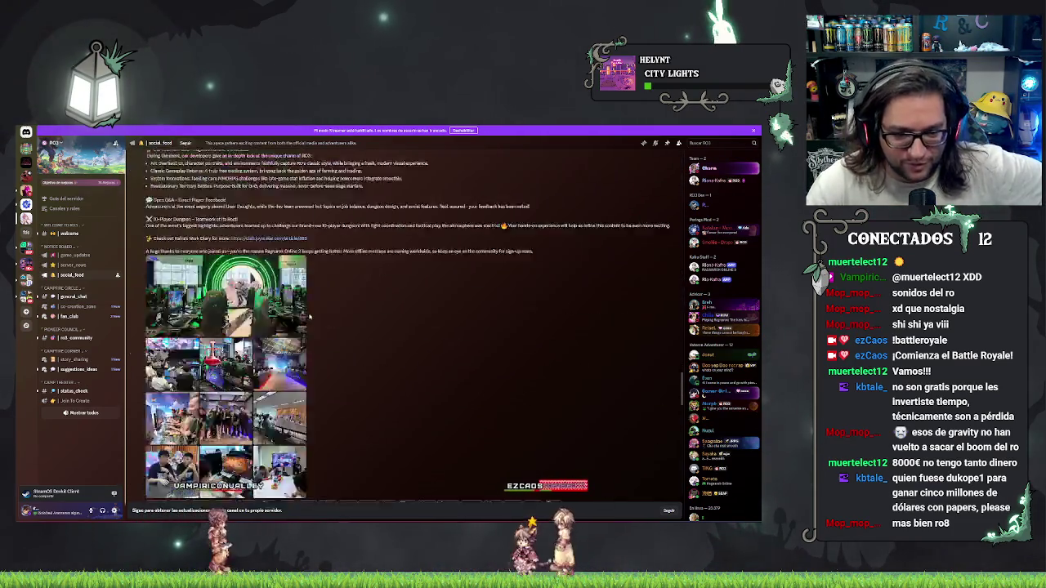
pyautogui.scroll(15, 310, 318)
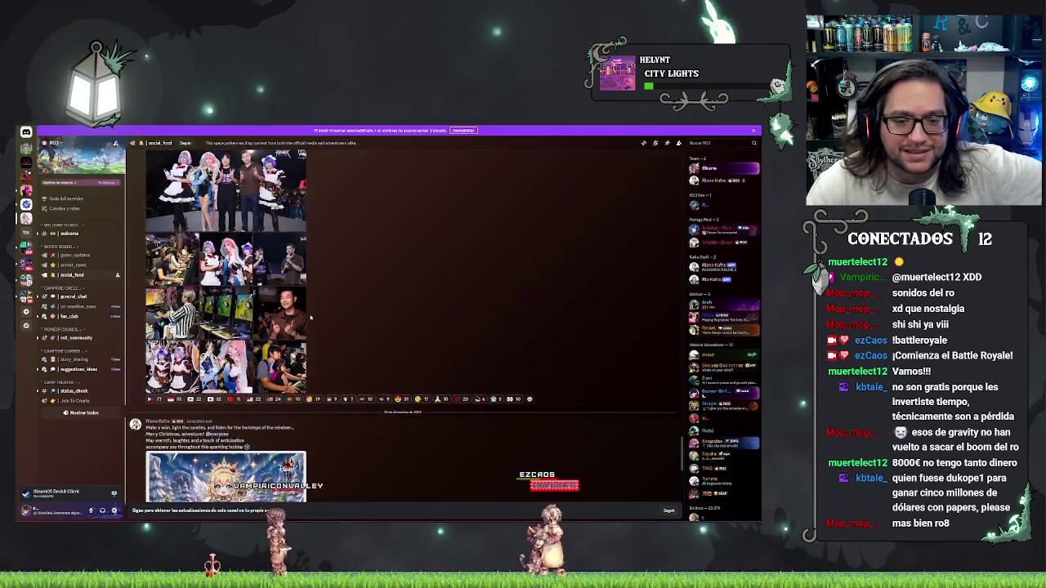
pyautogui.scroll(15, 310, 319)
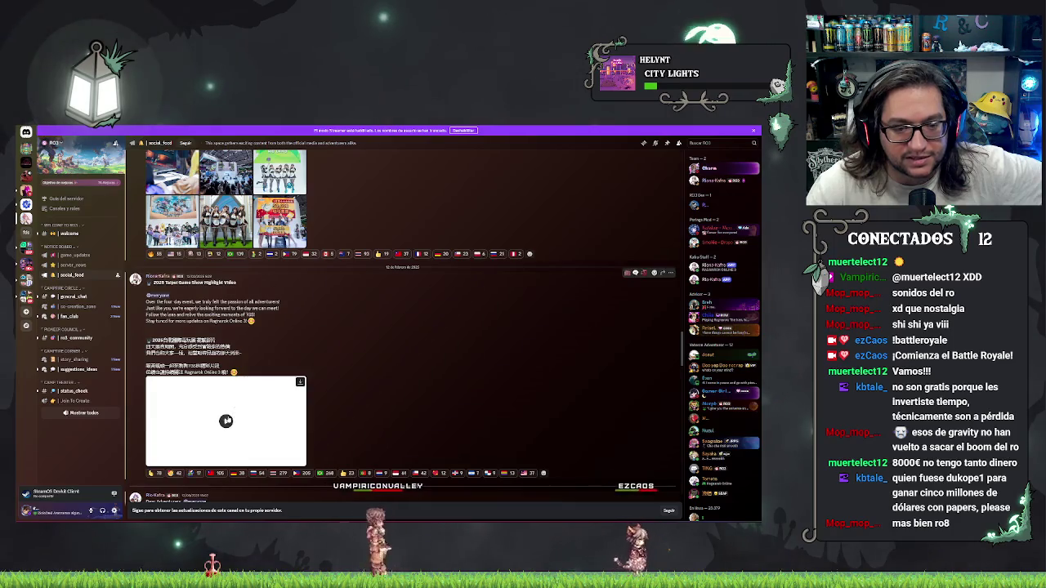
# Watch the Taipei Game Show highlight video full screen, then return to the channel.
pyautogui.click(225, 449)
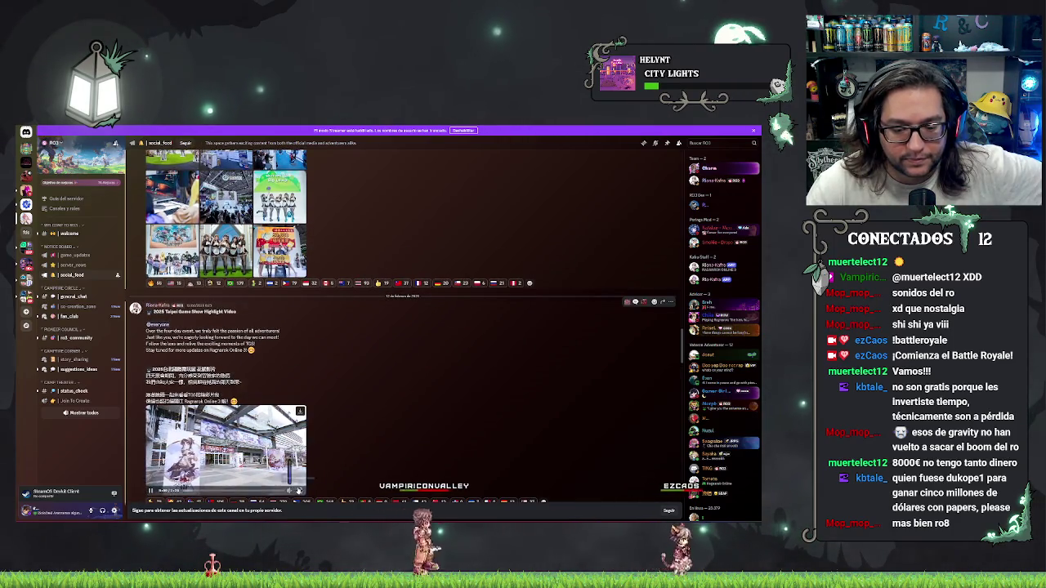
pyautogui.doubleClick(237, 482)
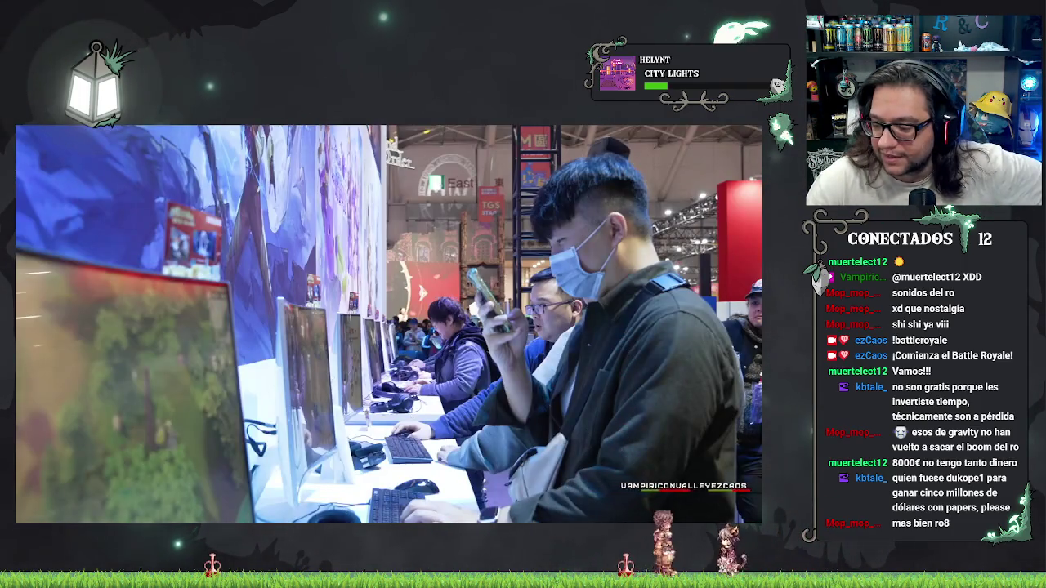
pyautogui.press('Escape')
pyautogui.scroll(-10, 356, 347)
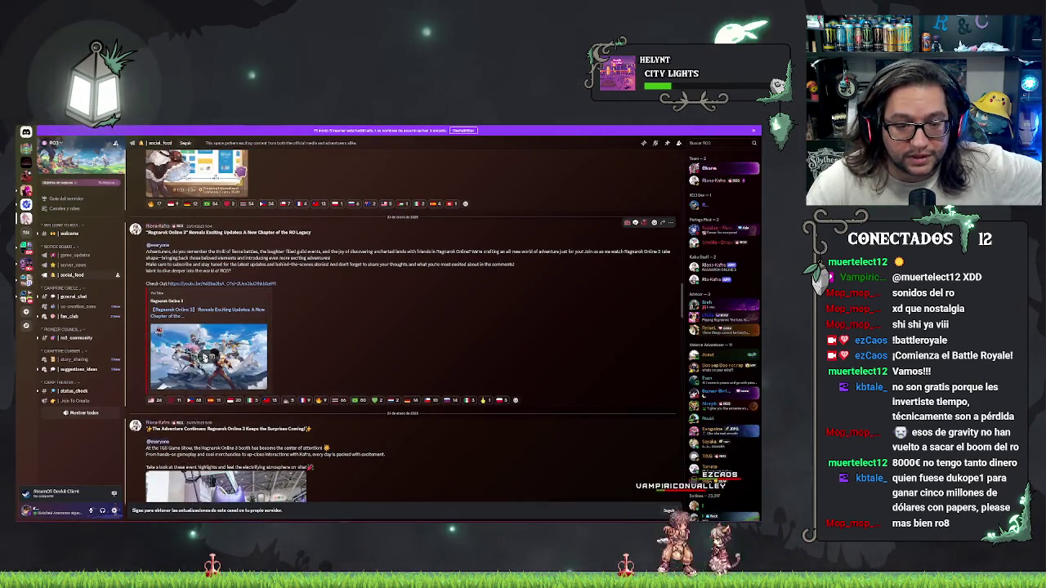
# Play the Ragnarok Online 3 video full screen, skip to the forest footage, pause, and exit.
pyautogui.click(258, 384)
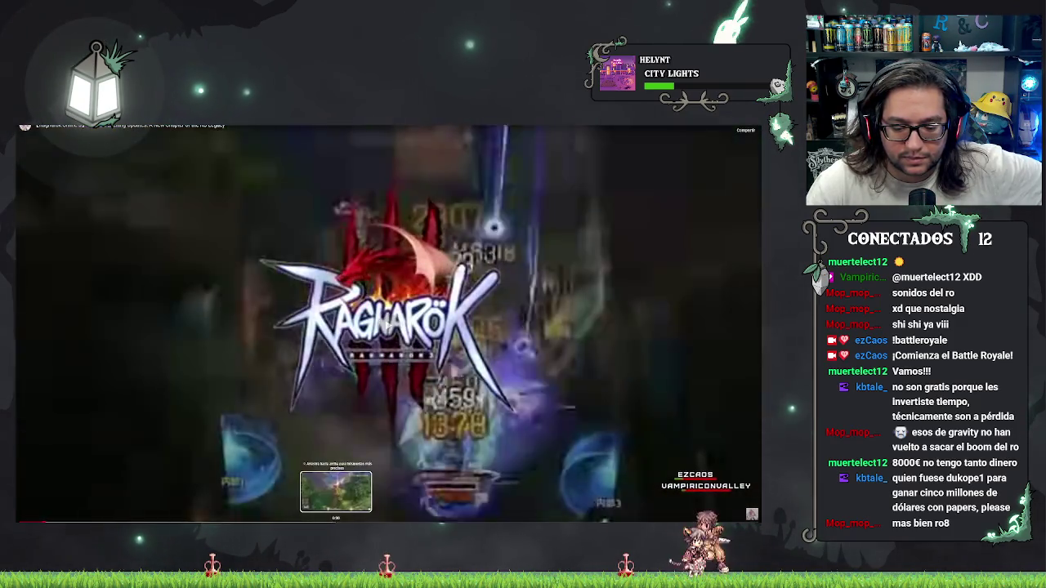
pyautogui.click(335, 520)
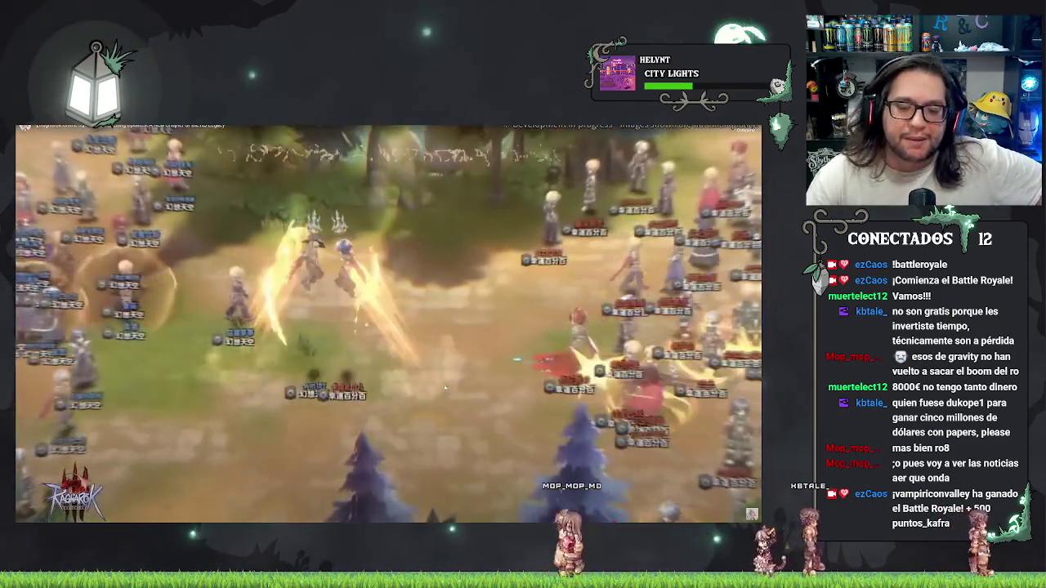
pyautogui.click(422, 372)
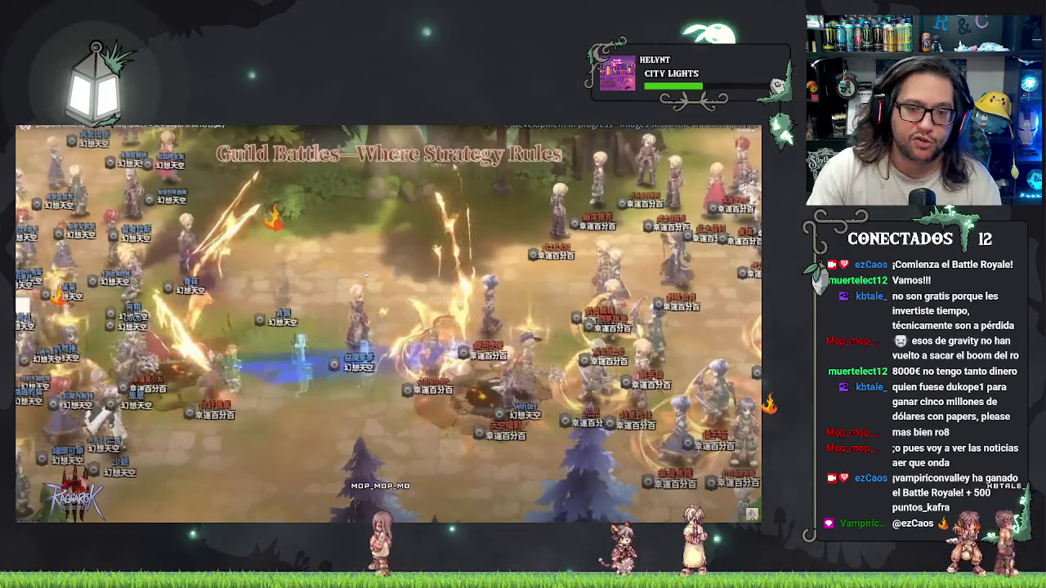
pyautogui.press('Escape')
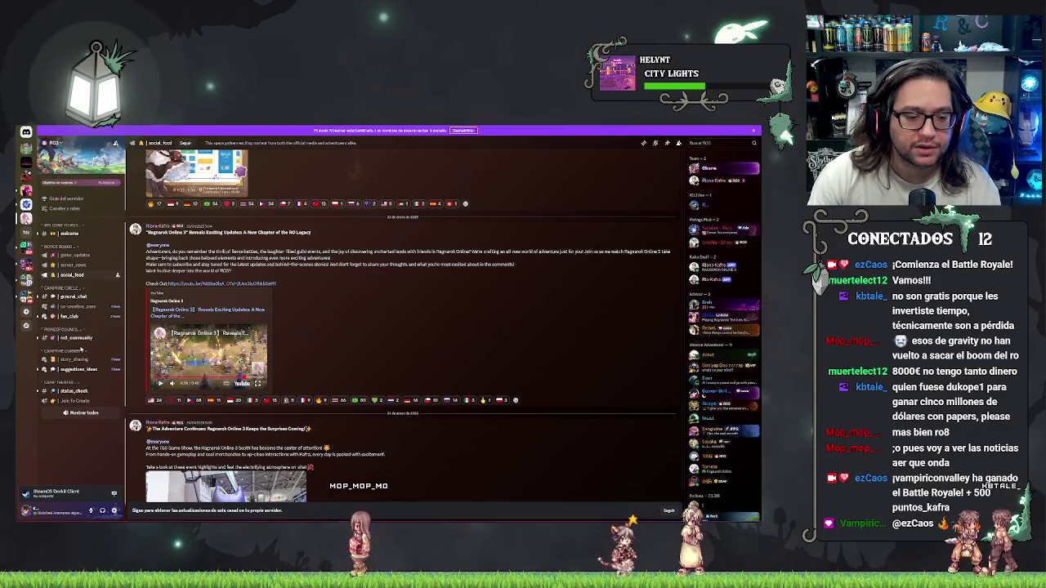
# Browse the #suggestions_ideas forum posts in Discord, then return to the Unreal Editor.
pyautogui.click(80, 369)
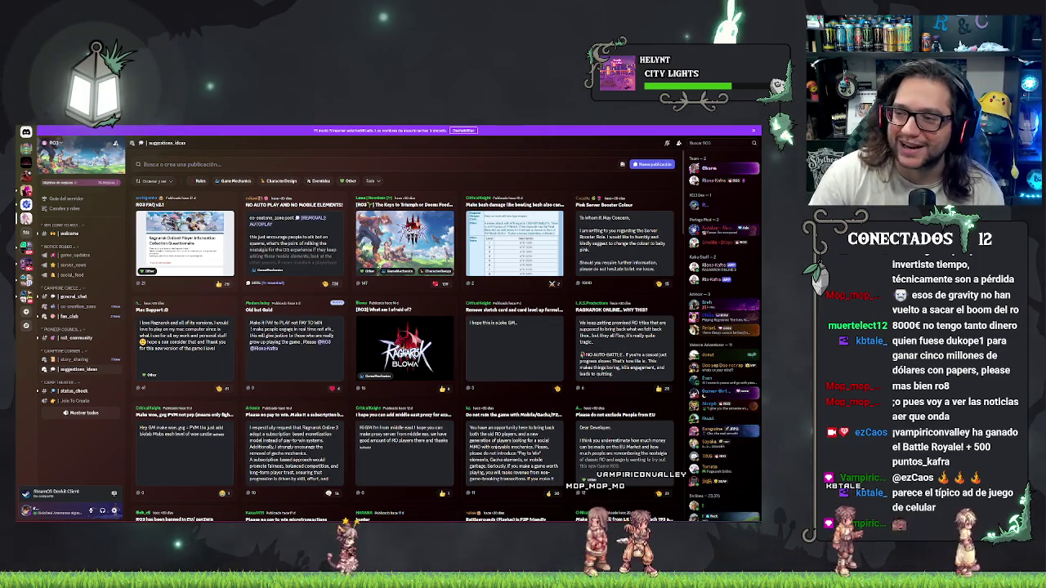
pyautogui.hotkey('alt', 'Tab')
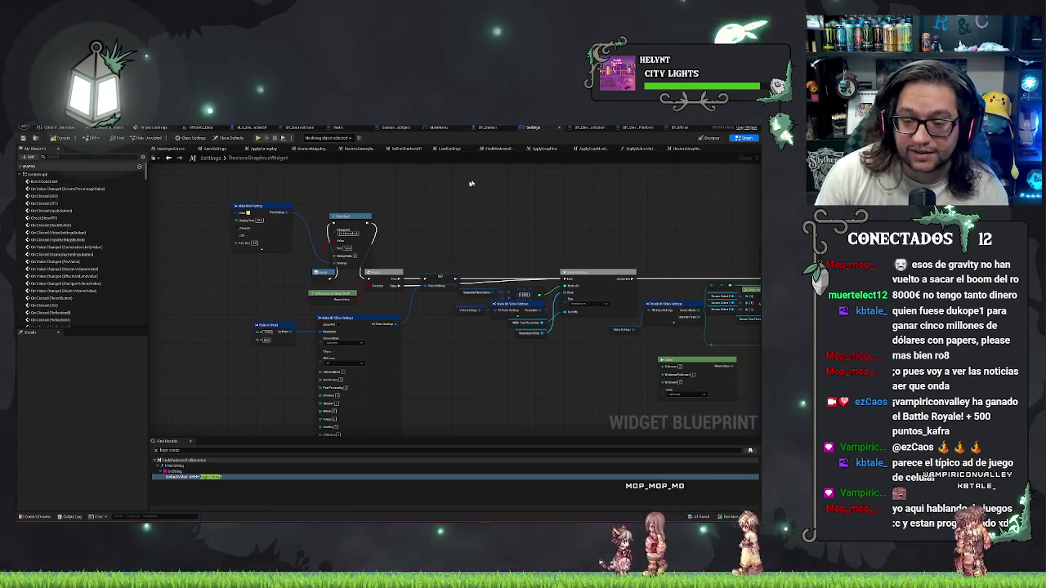
# Pan further right along the RestoreGraphicsWidget graph, then switch to the Day at the Office – Prologue Steam page.
pyautogui.moveTo(469, 183); pyautogui.dragTo(411, 193)
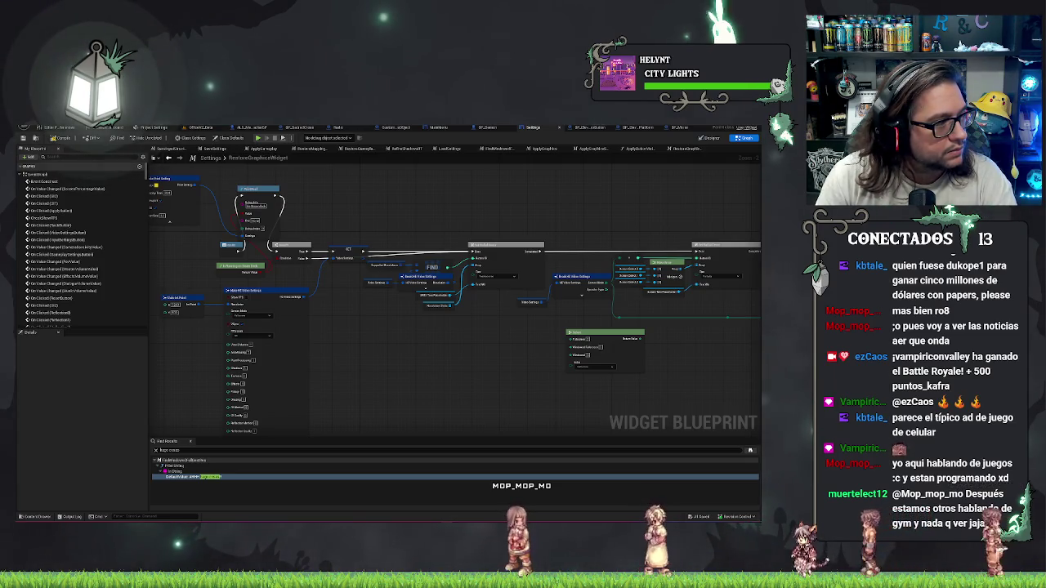
pyautogui.hotkey('alt', 'Tab')
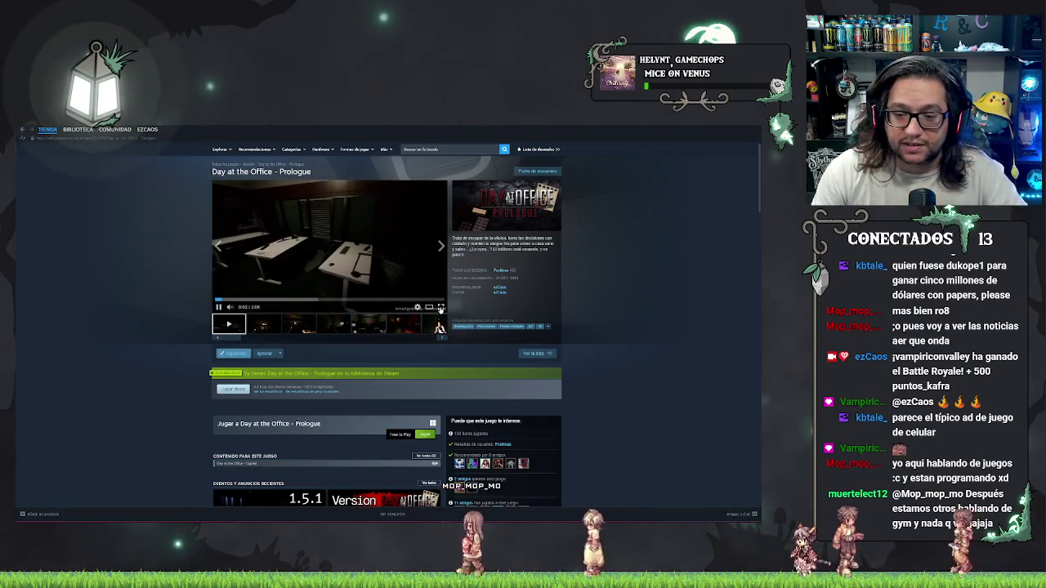
# Watch the Day at the Office – Prologue trailer full screen, then go back to Unreal Engine.
pyautogui.click(445, 308)
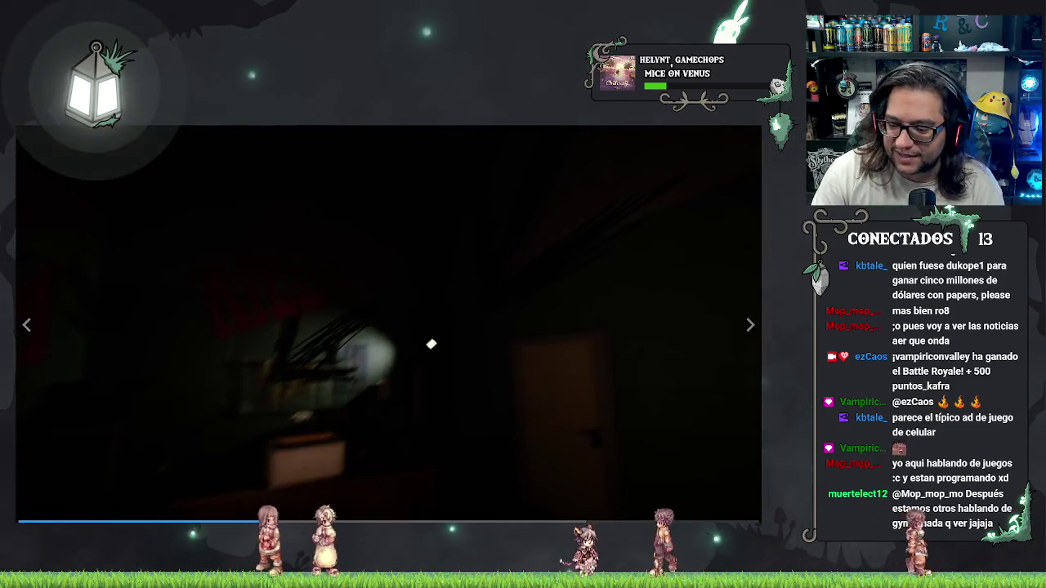
pyautogui.press('Escape')
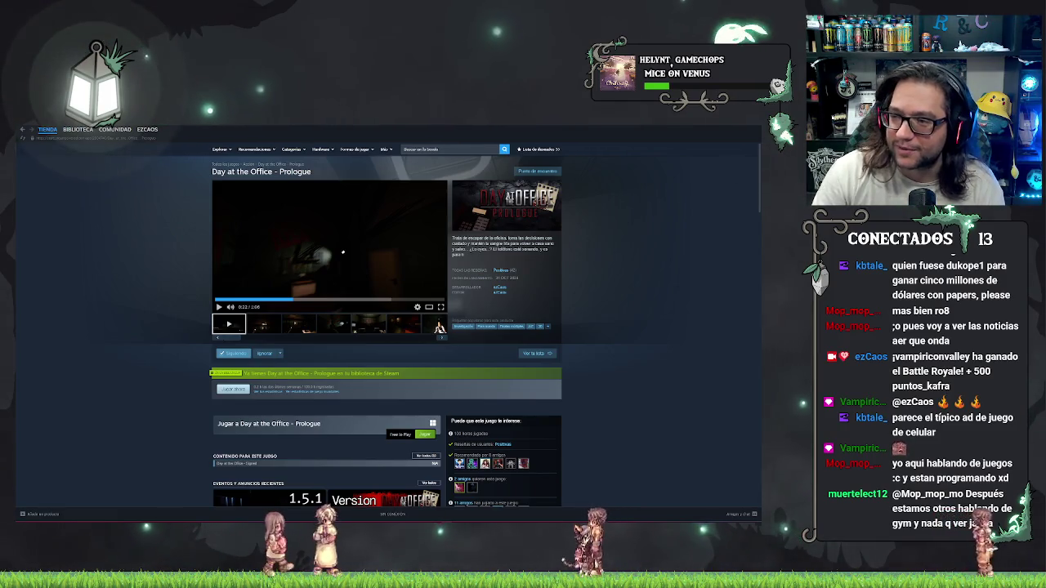
pyautogui.hotkey('alt', 'Tab')
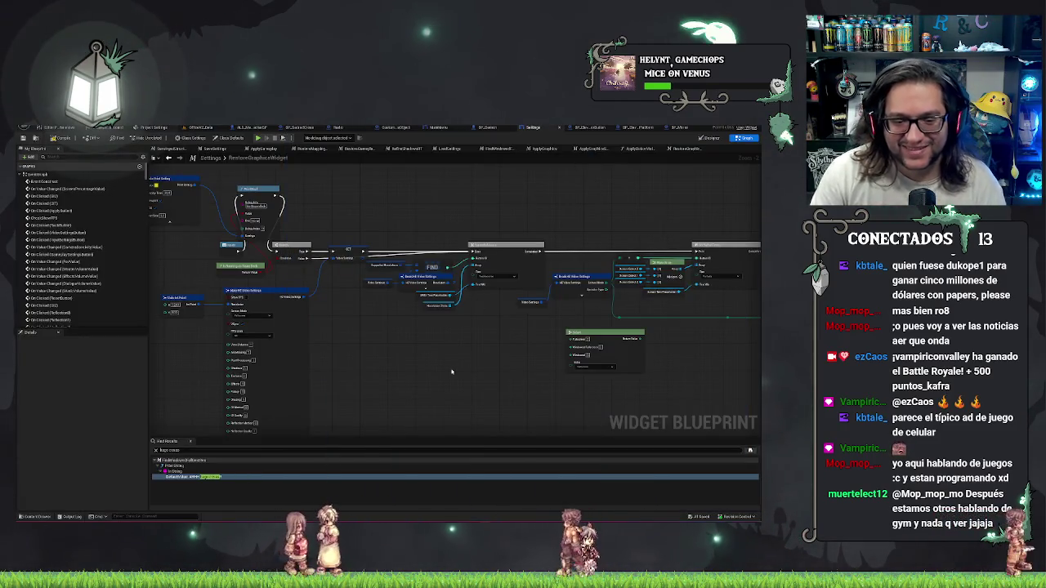
# Compile the Settings widget blueprint and look over the RestoreGraphicsWidget graph before leaving it.
pyautogui.moveTo(437, 382); pyautogui.dragTo(462, 418)
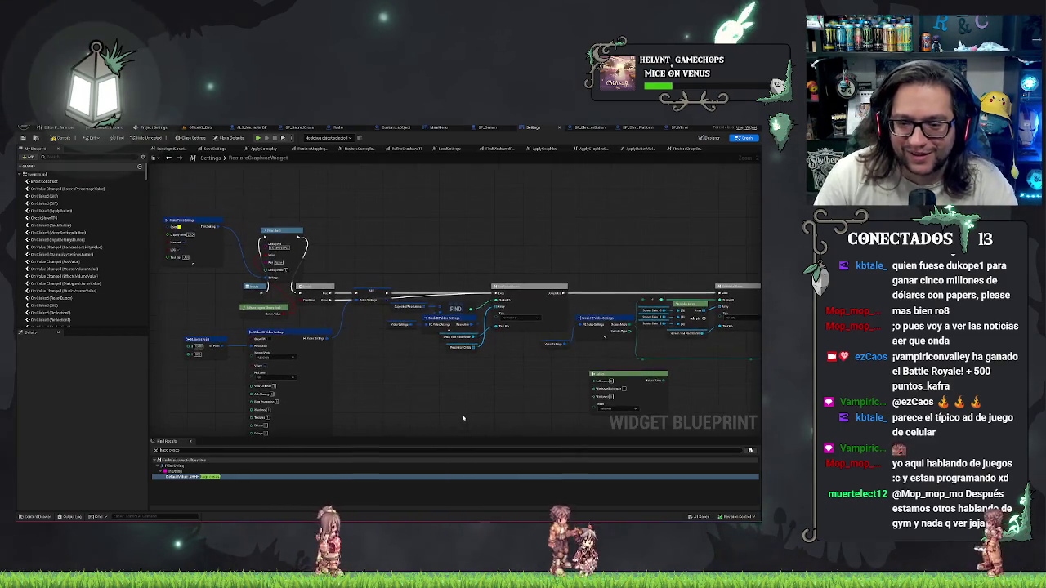
pyautogui.click(62, 137)
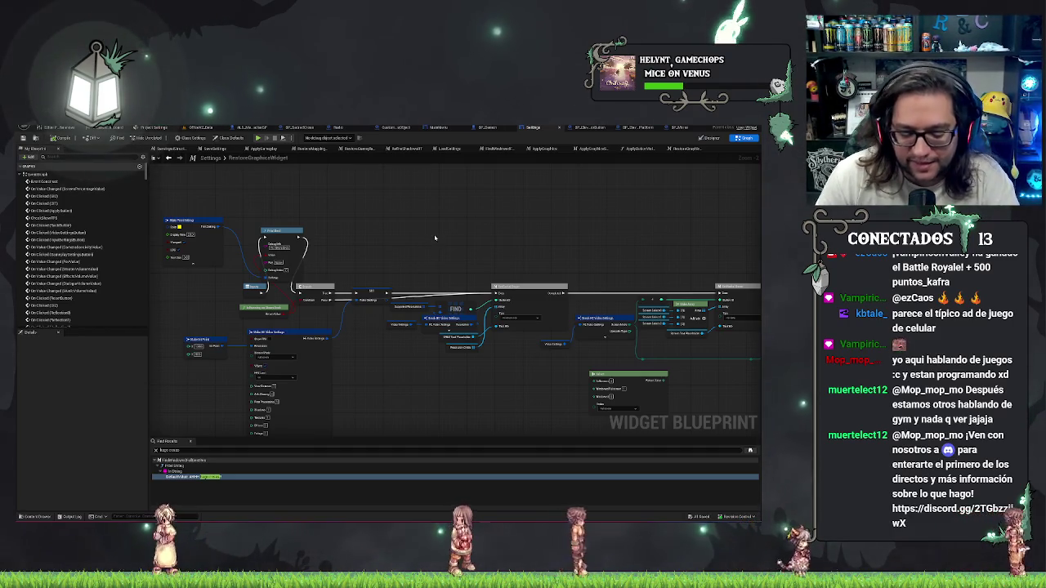
pyautogui.moveTo(444, 243)
pyautogui.mouseDown()
pyautogui.moveTo(588, 245)
pyautogui.moveTo(534, 245)
pyautogui.moveTo(621, 224)
pyautogui.moveTo(373, 242)
pyautogui.moveTo(362, 252)
pyautogui.moveTo(458, 243)
pyautogui.moveTo(291, 237)
pyautogui.moveTo(291, 169)
pyautogui.mouseUp()
pyautogui.scroll(3, 491, 241)
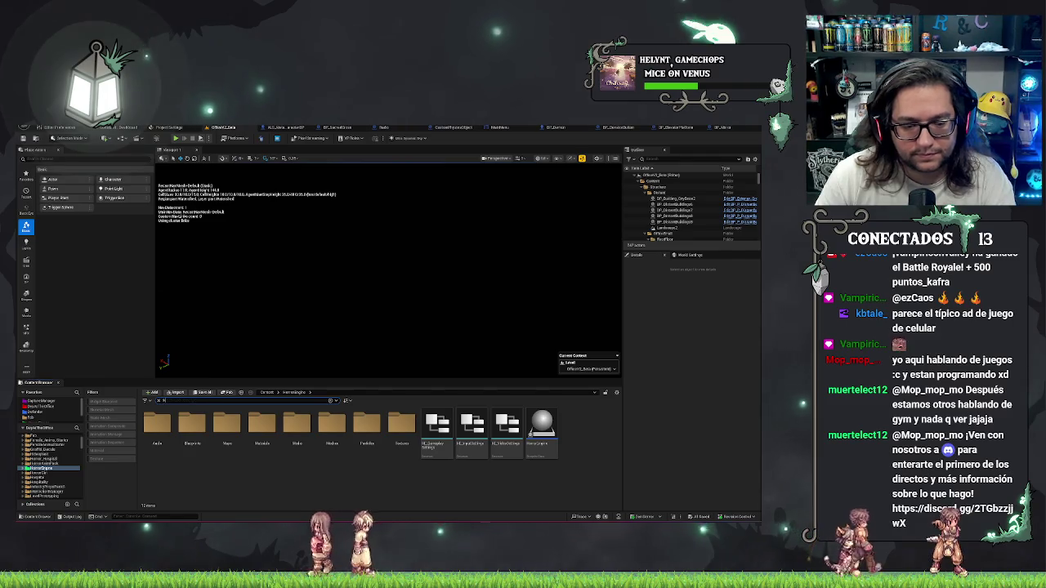
# Search the Content Browser and open the Settings widget blueprint on its EventGraph.
pyautogui.write('a')
pyautogui.press('Return')
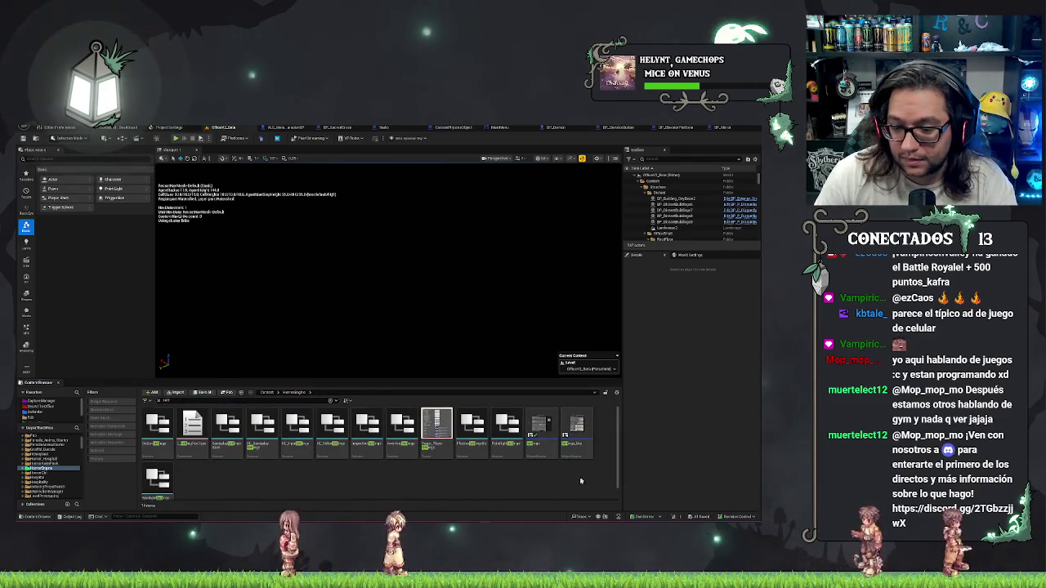
pyautogui.doubleClick(542, 422)
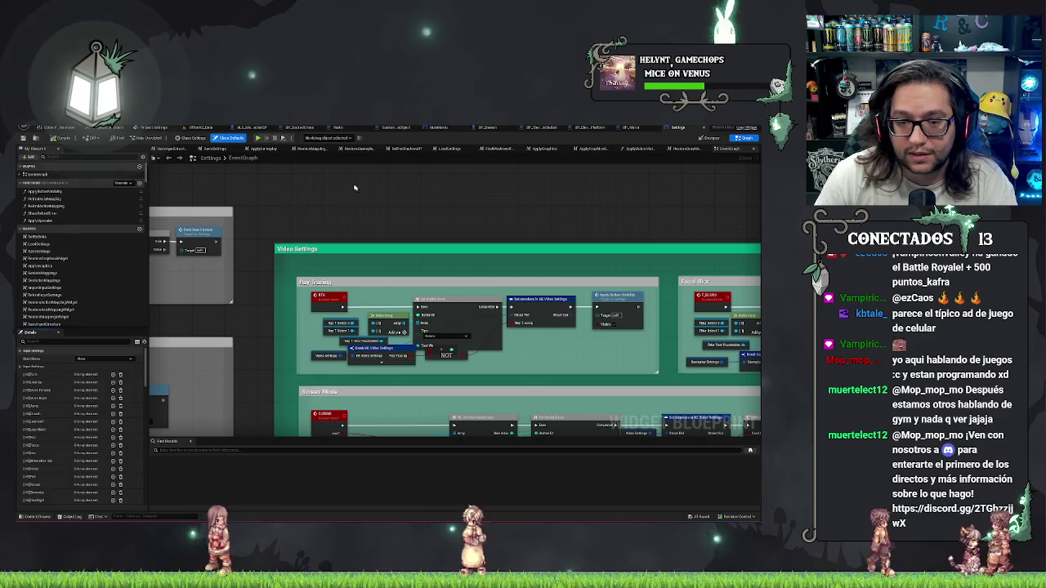
# Find the Restore Gameplay Widget node in the EventGraph and open its function graph.
pyautogui.scroll(-1, 519, 213)
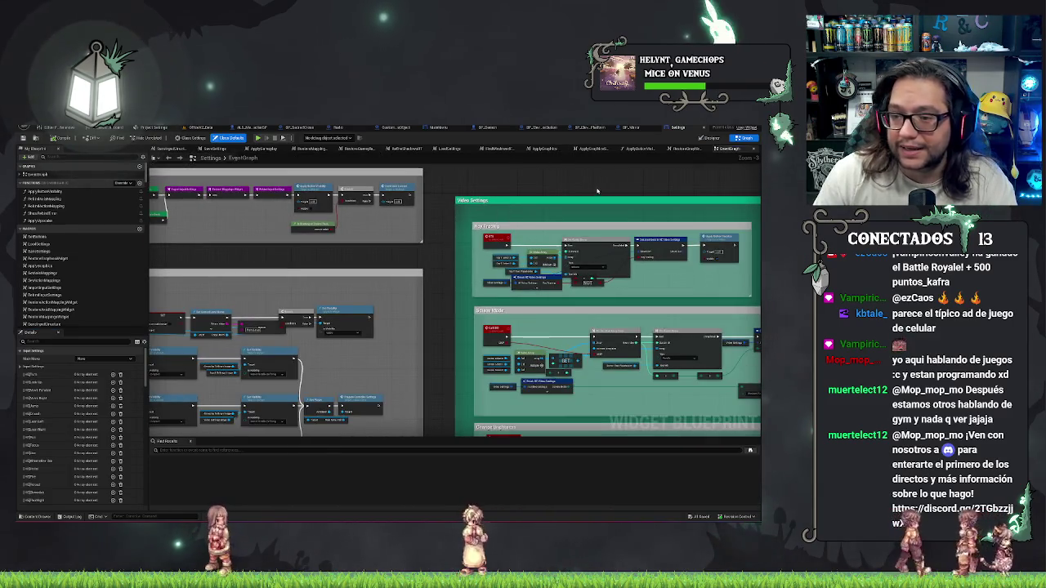
pyautogui.moveTo(531, 189); pyautogui.dragTo(675, 256)
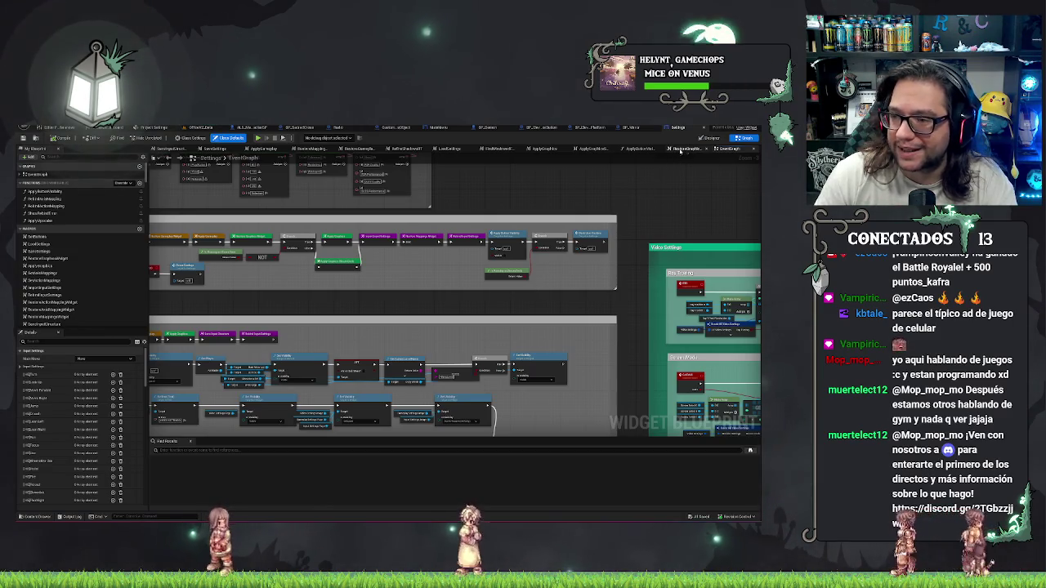
pyautogui.scroll(3, 461, 221)
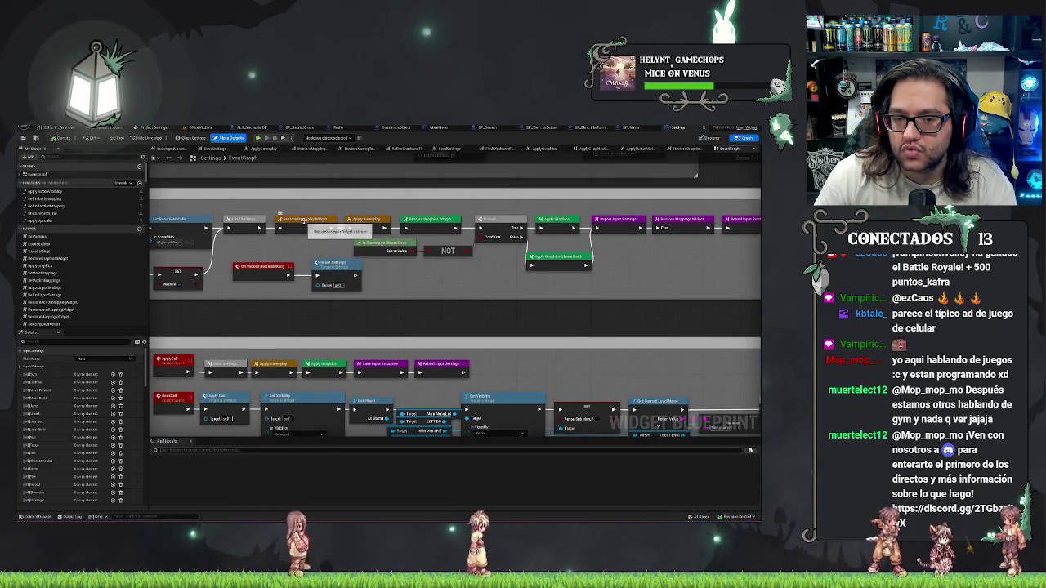
pyautogui.doubleClick(304, 220)
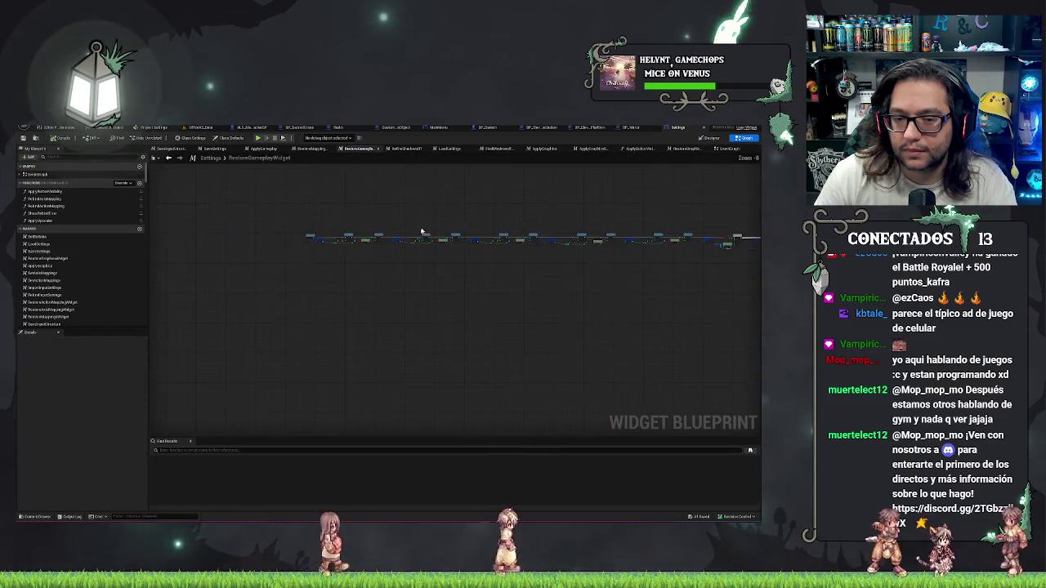
# Go back to the EventGraph and open the Apply Gameplay node's function graph.
pyautogui.scroll(4, 284, 233)
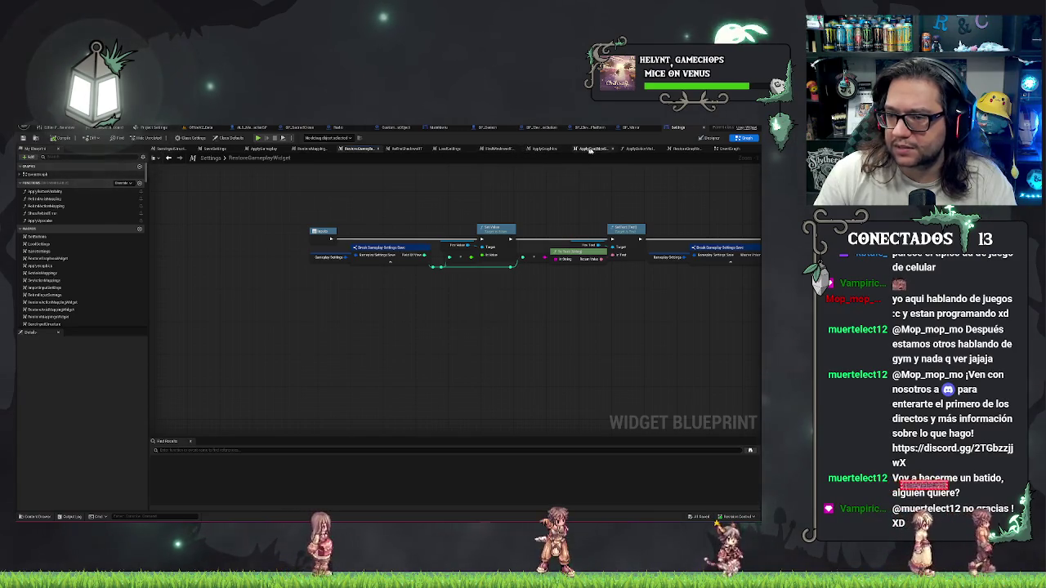
pyautogui.click(728, 149)
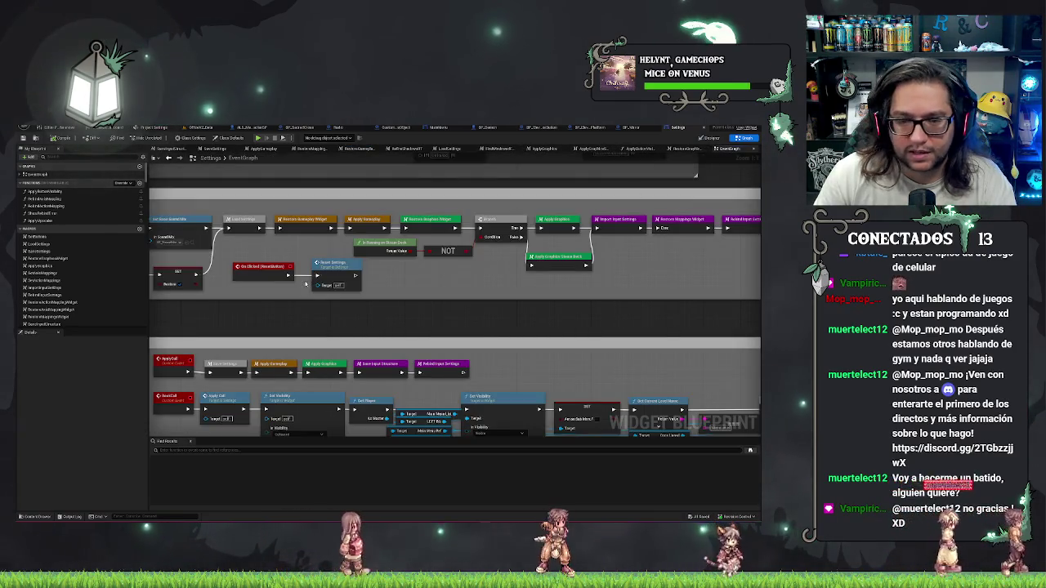
pyautogui.doubleClick(367, 219)
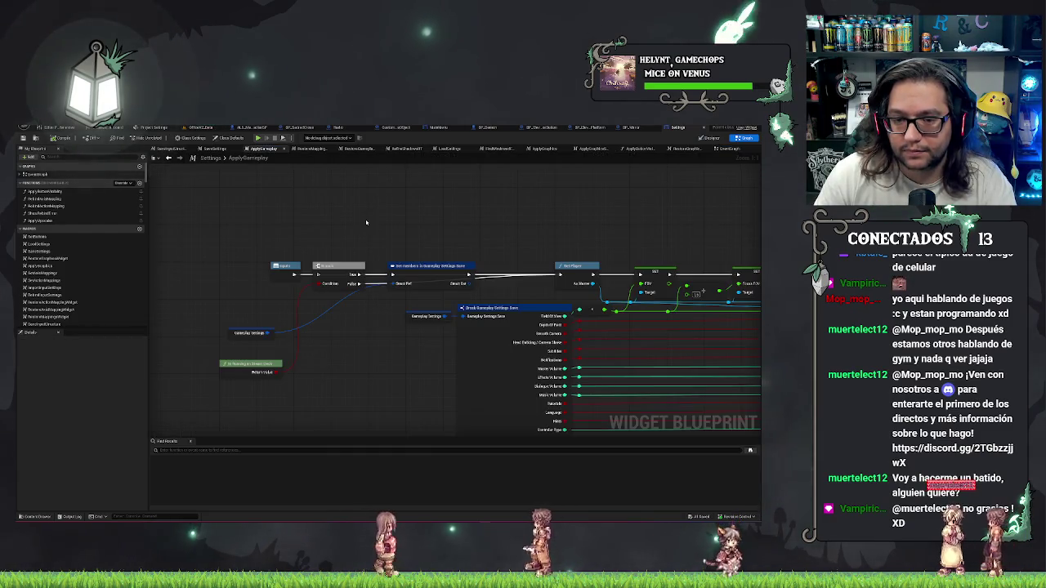
# Select and cut the Branch and Is Running on Steam Deck nodes out of ApplyGameplay.
pyautogui.moveTo(366, 221); pyautogui.dragTo(411, 207)
pyautogui.moveTo(255, 298); pyautogui.dragTo(335, 371)
pyautogui.moveTo(393, 219); pyautogui.dragTo(527, 280)
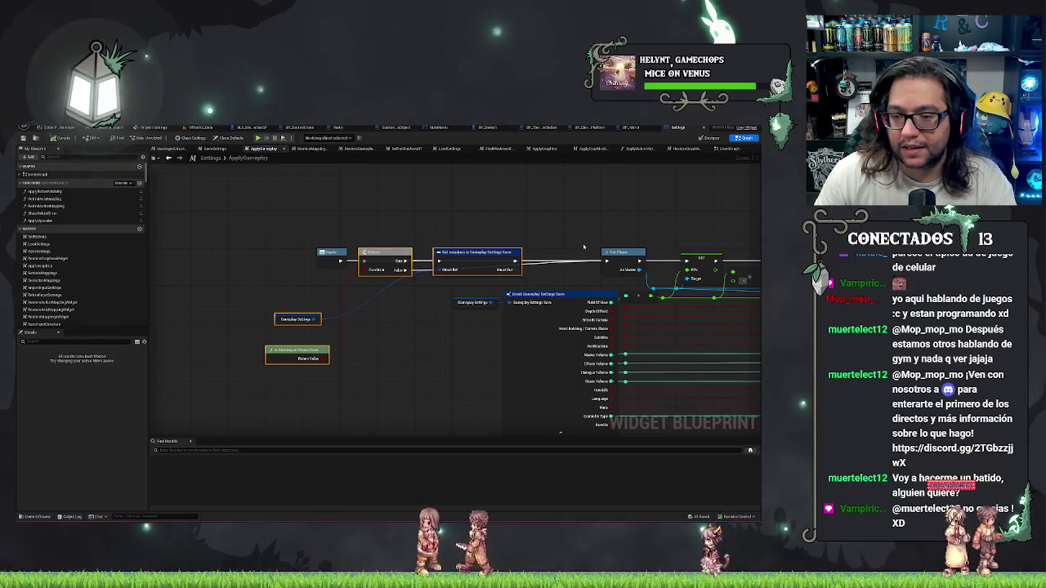
pyautogui.press('Delete')
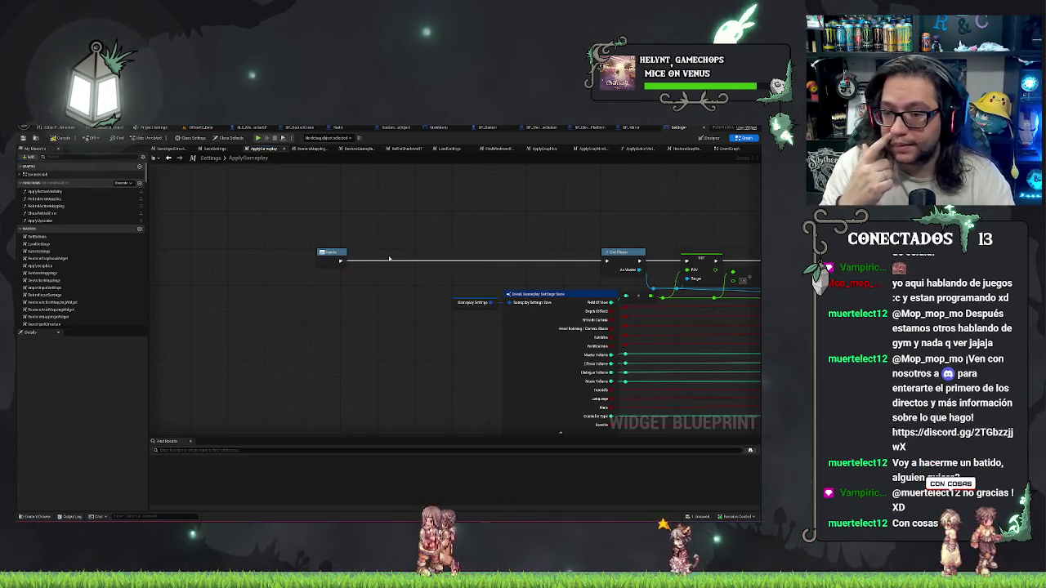
# Move Inputs next to Get Player, then paste the branch nodes into RestoreGameplayWidget.
pyautogui.click(332, 253)
pyautogui.moveTo(336, 254); pyautogui.dragTo(463, 255)
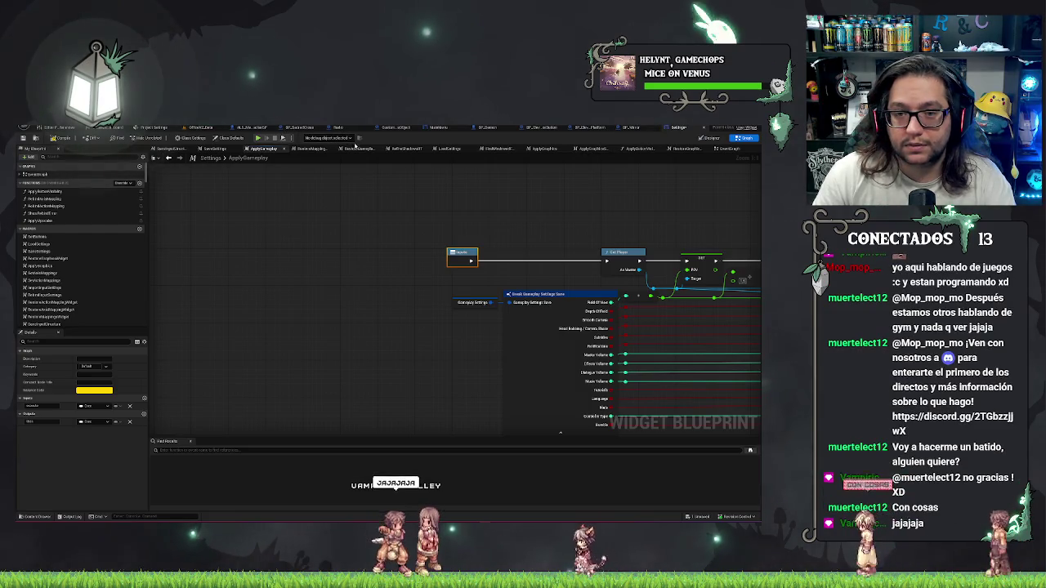
pyautogui.click(356, 148)
pyautogui.hotkey('ctrl', 'v')
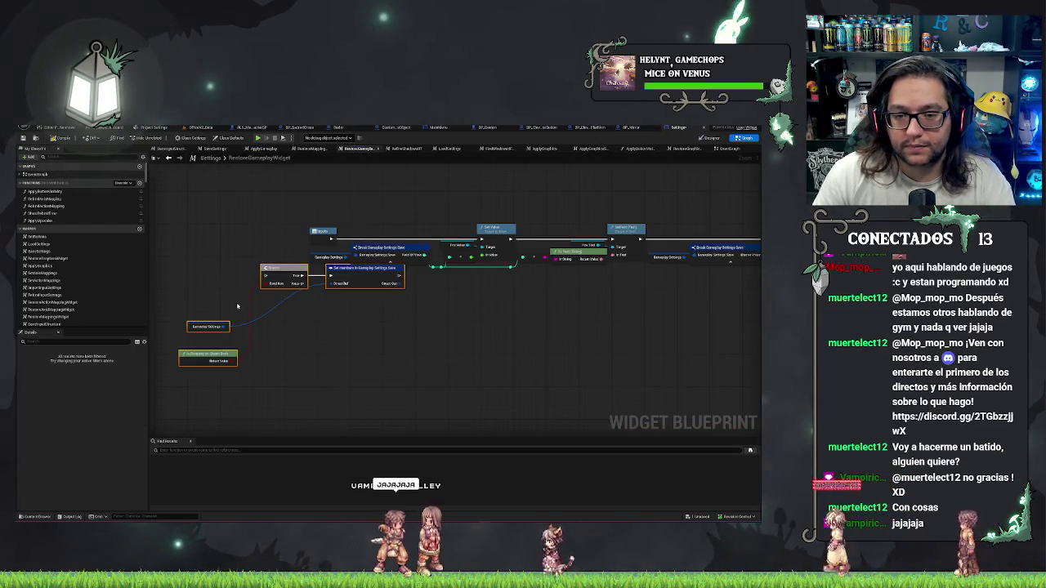
# Arrange the pasted Branch and Set members nodes directly after Inputs in RestoreGameplayWidget.
pyautogui.moveTo(396, 273); pyautogui.dragTo(353, 315)
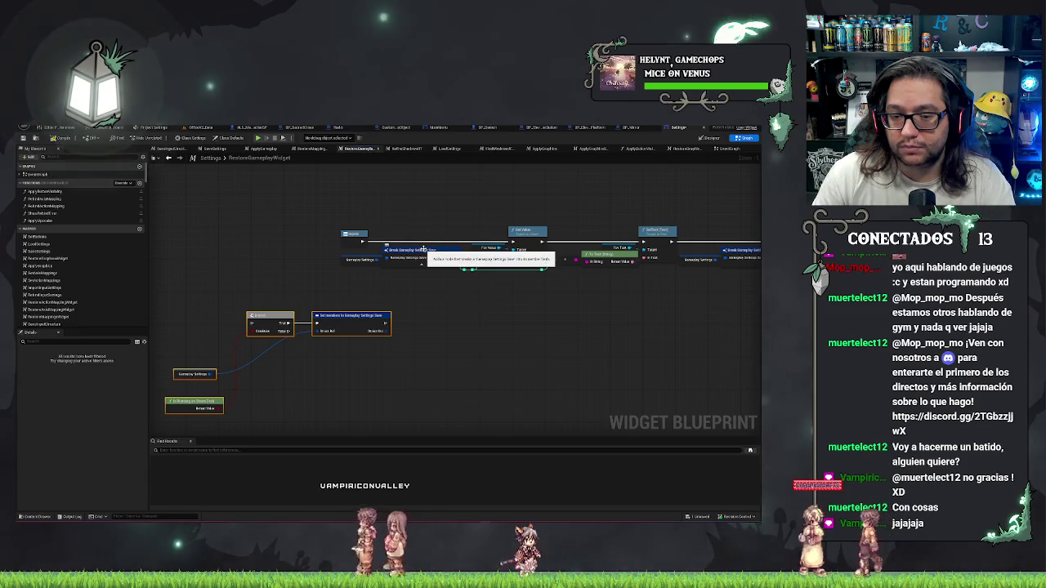
pyautogui.moveTo(443, 415)
pyautogui.mouseDown()
pyautogui.moveTo(574, 366)
pyautogui.moveTo(518, 366)
pyautogui.mouseUp()
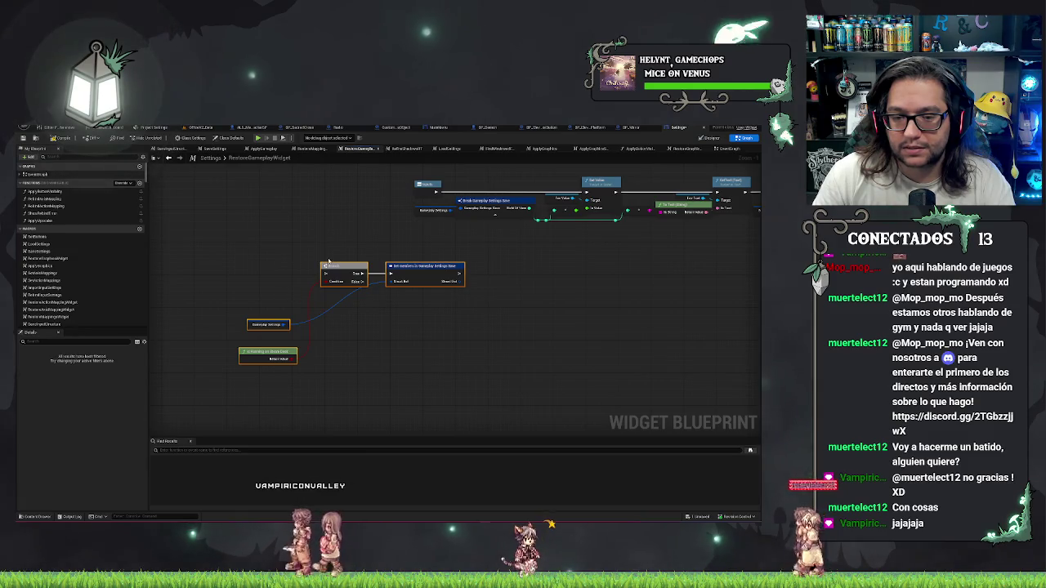
pyautogui.click(418, 191)
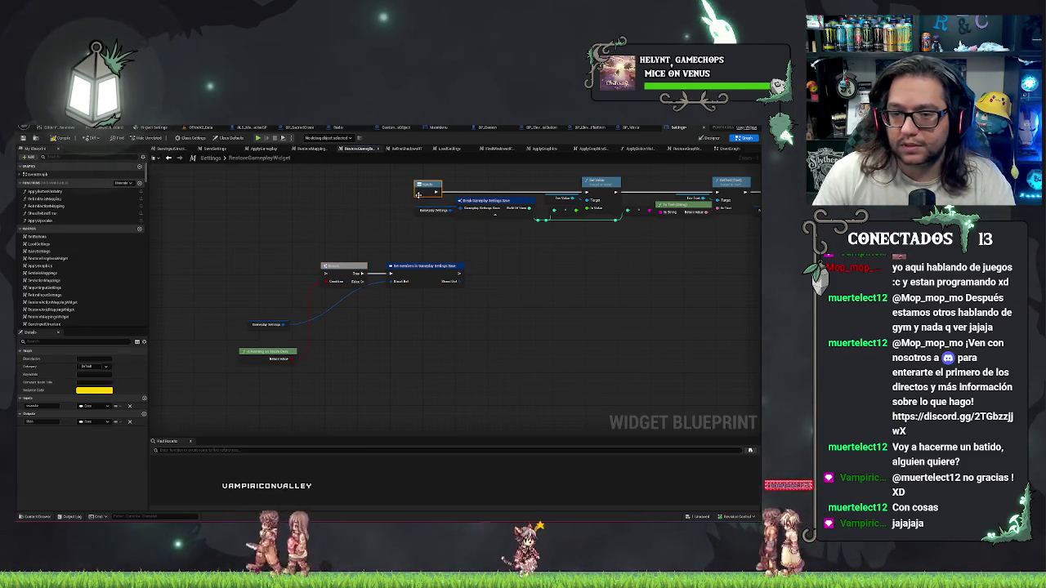
pyautogui.moveTo(417, 193); pyautogui.dragTo(279, 194)
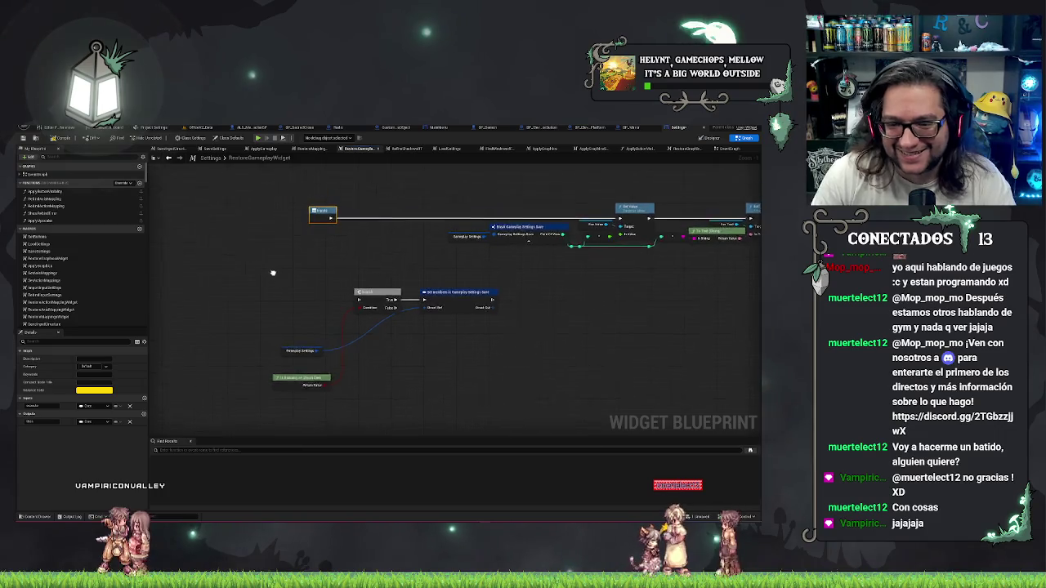
pyautogui.moveTo(292, 203); pyautogui.dragTo(357, 252)
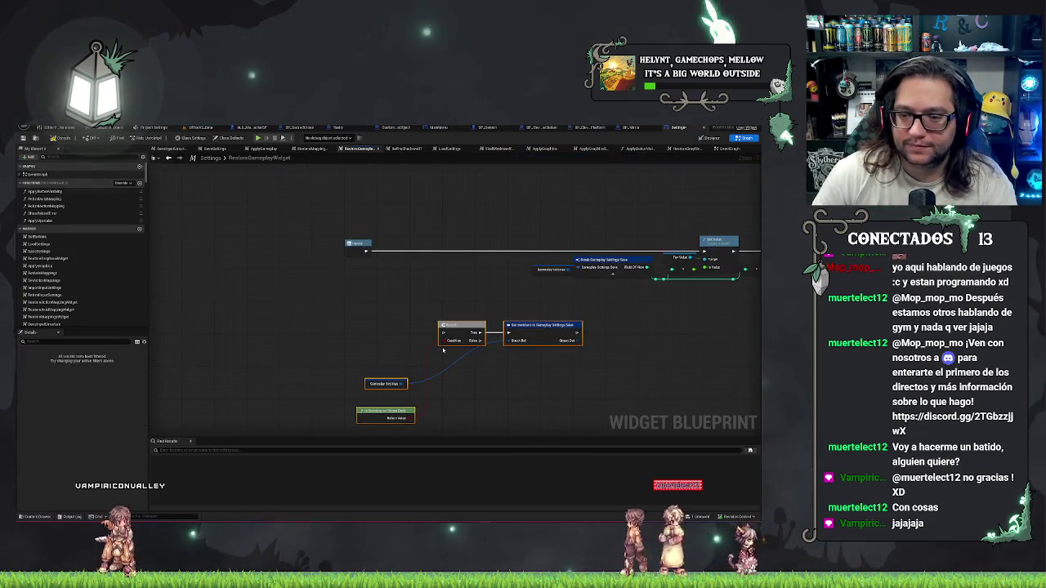
pyautogui.moveTo(420, 288)
pyautogui.mouseDown()
pyautogui.moveTo(418, 243)
pyautogui.moveTo(407, 248)
pyautogui.mouseUp()
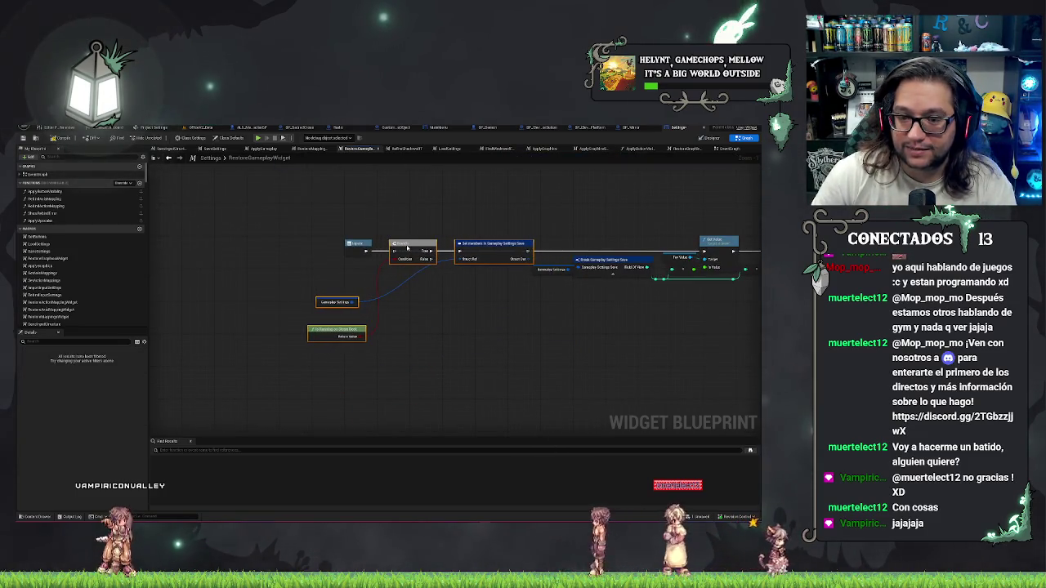
# Wire the Branch and Set members execution outputs through to Set Value.
pyautogui.moveTo(433, 259); pyautogui.dragTo(702, 254)
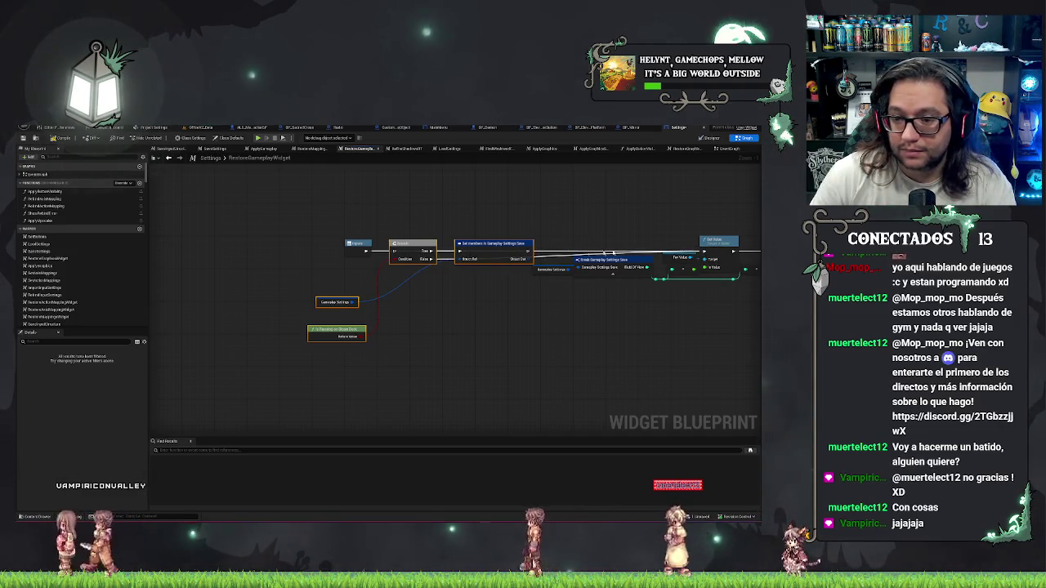
pyautogui.moveTo(376, 256); pyautogui.dragTo(440, 255)
pyautogui.moveTo(533, 250); pyautogui.dragTo(704, 251)
pyautogui.click(270, 359)
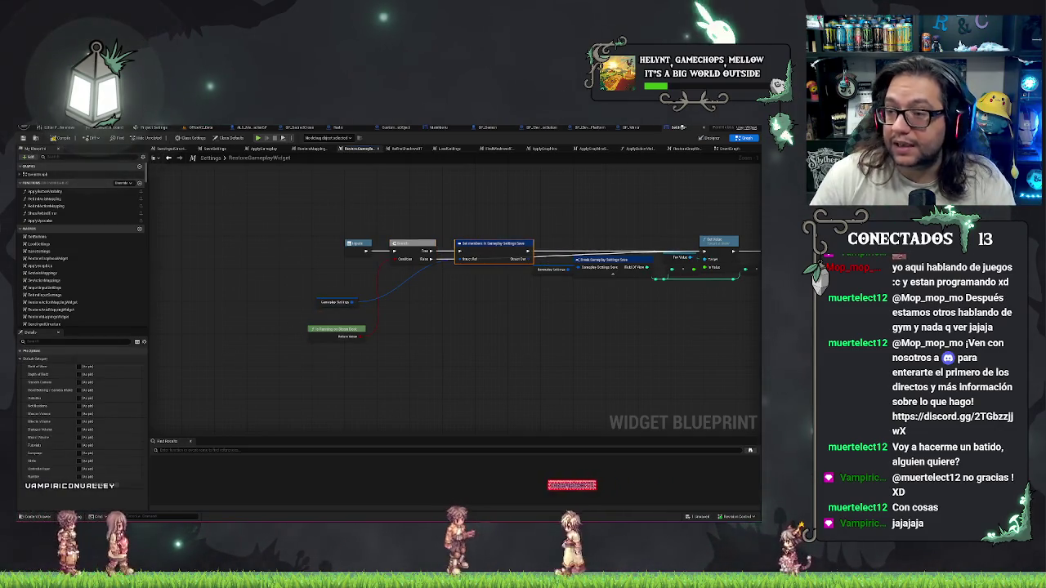
pyautogui.click(727, 148)
pyautogui.scroll(-4, 658, 278)
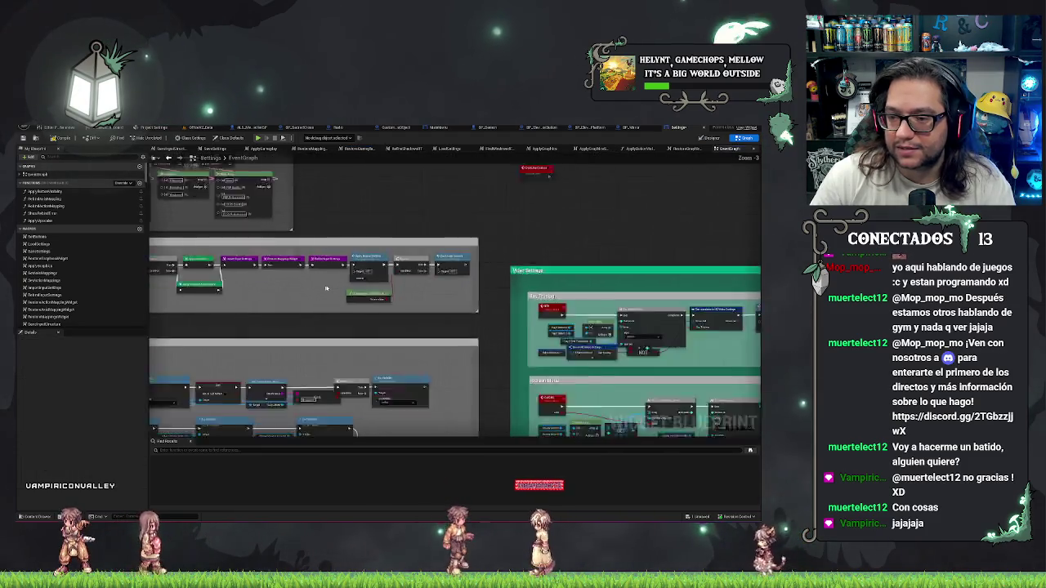
# Scan the EventGraph, view RestoreGraphicsWidget, then return to the RestoreGameplayWidget graph.
pyautogui.scroll(4, 447, 256)
pyautogui.scroll(-1, 447, 256)
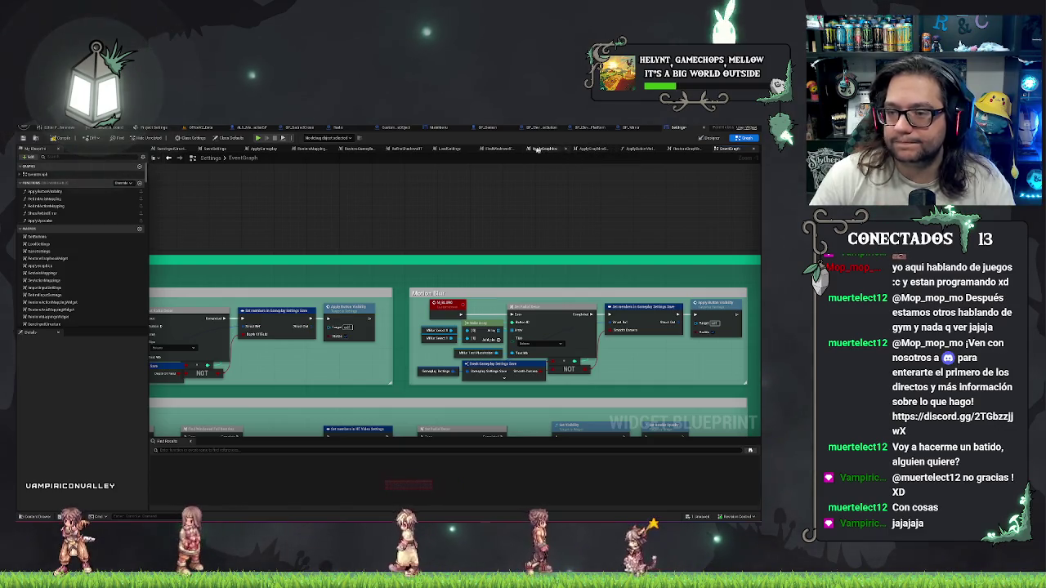
pyautogui.click(685, 149)
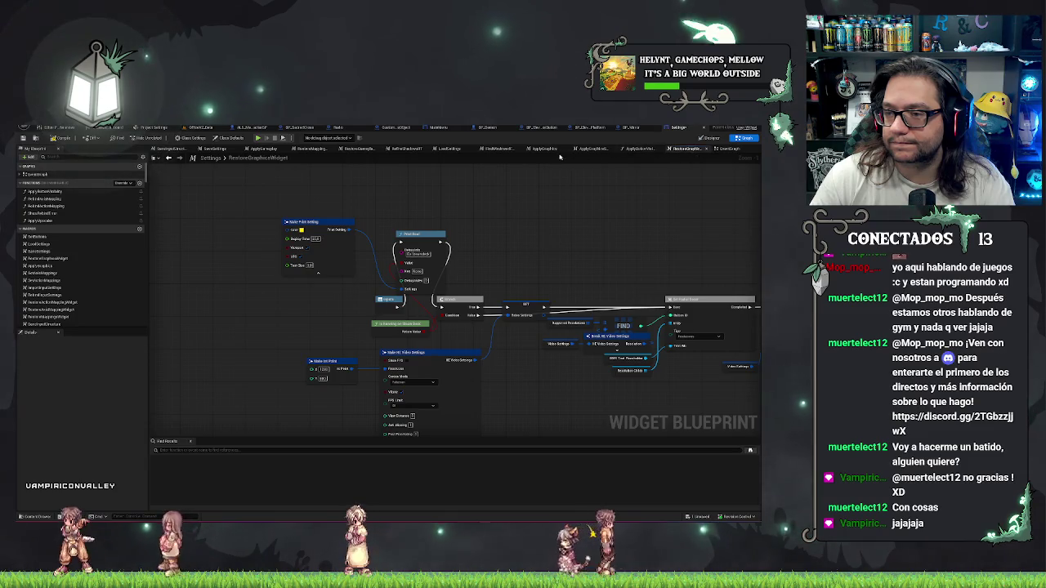
pyautogui.click(352, 150)
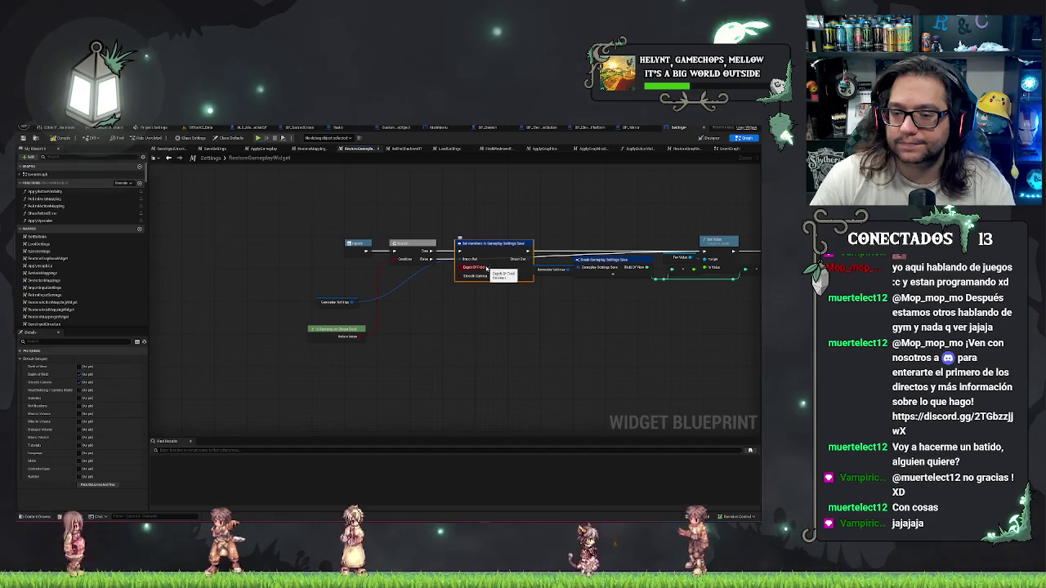
# Nudge the Branch node left beside the Set members in Gameplay Settings Save node.
pyautogui.moveTo(559, 354); pyautogui.dragTo(423, 357)
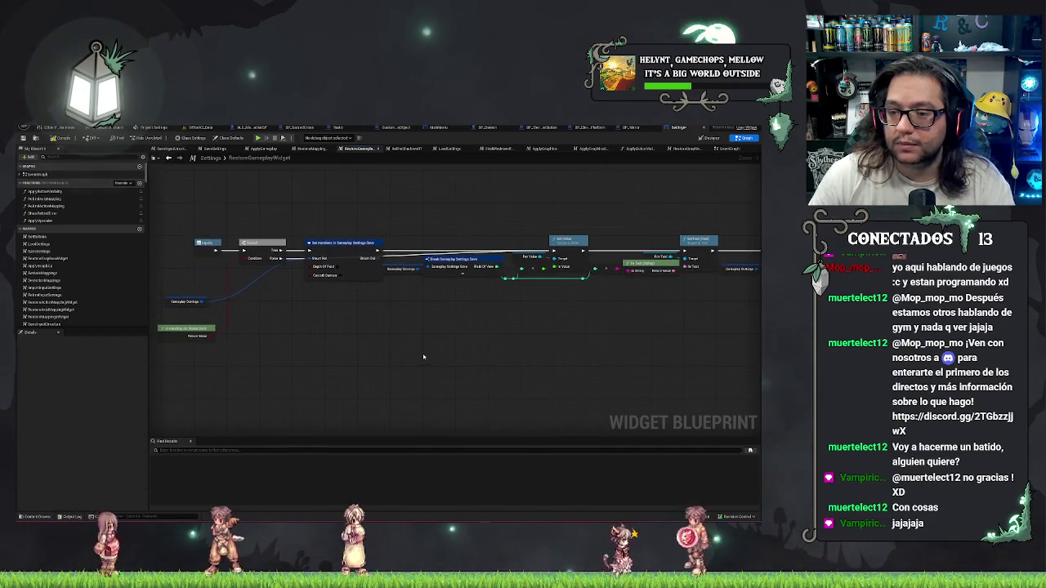
pyautogui.click(338, 254)
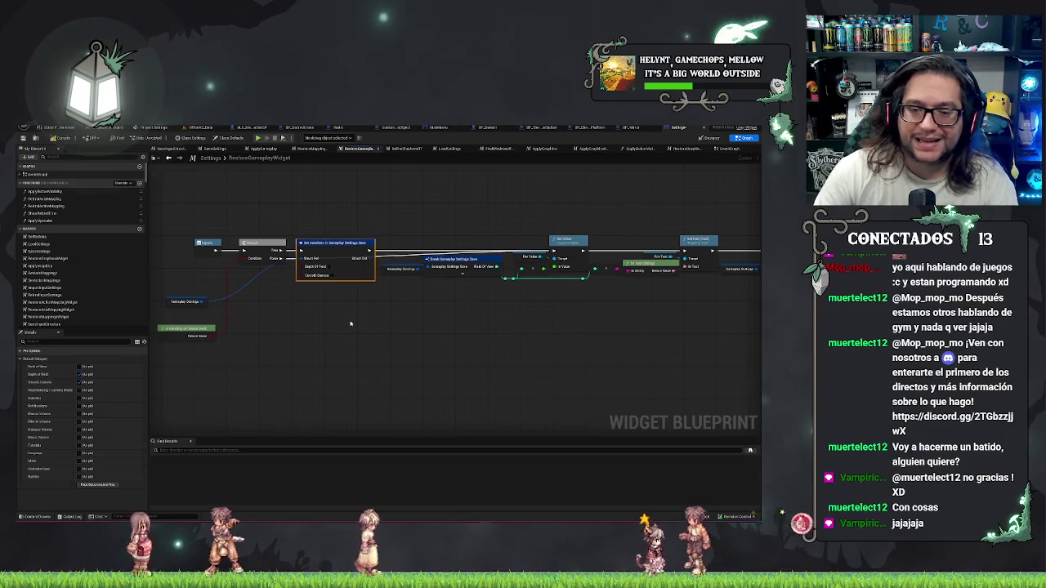
pyautogui.click(263, 254)
pyautogui.press('q')
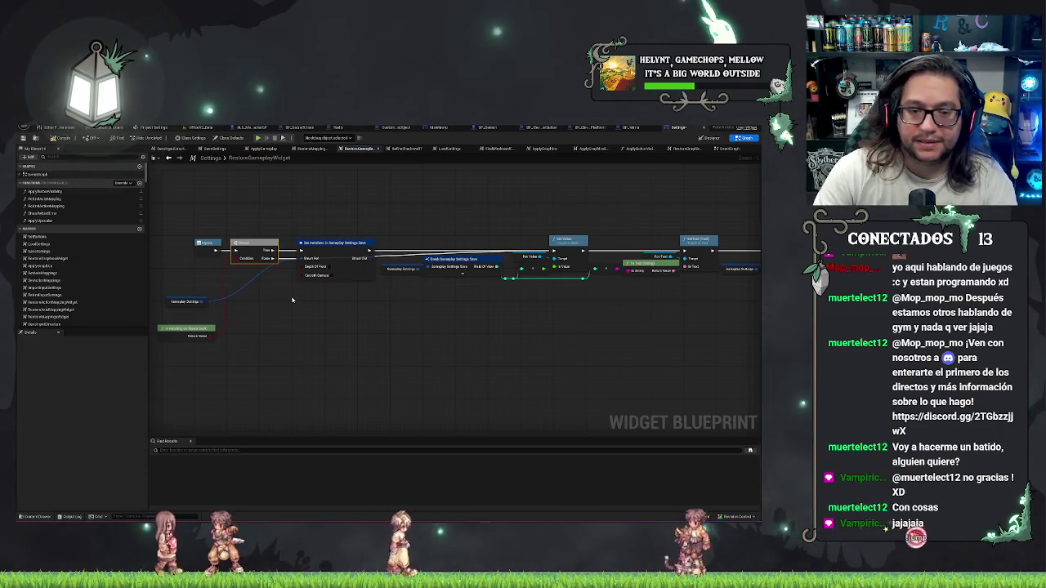
pyautogui.scroll(-2, 589, 350)
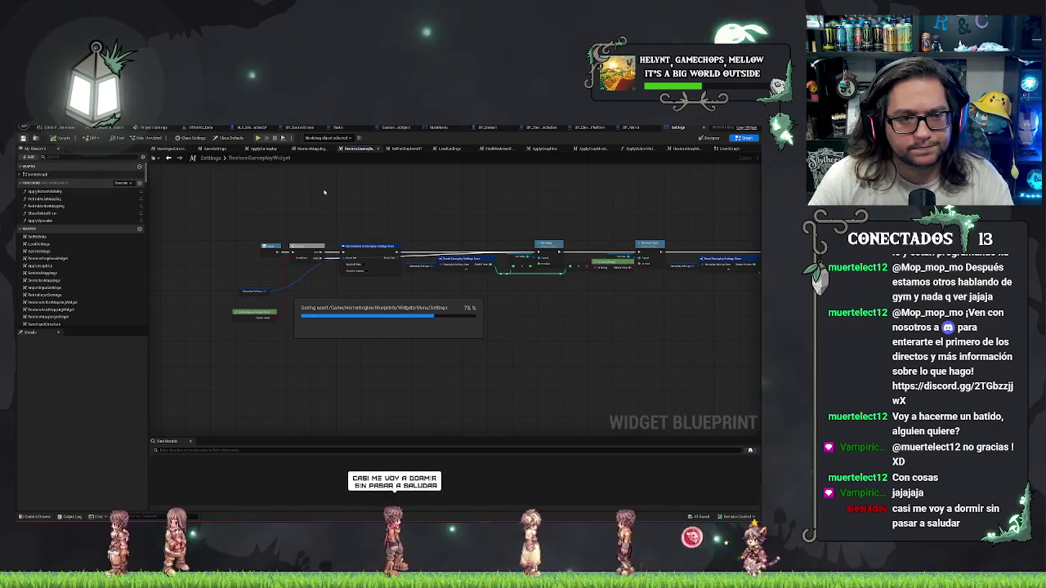
pyautogui.scroll(-4, 292, 302)
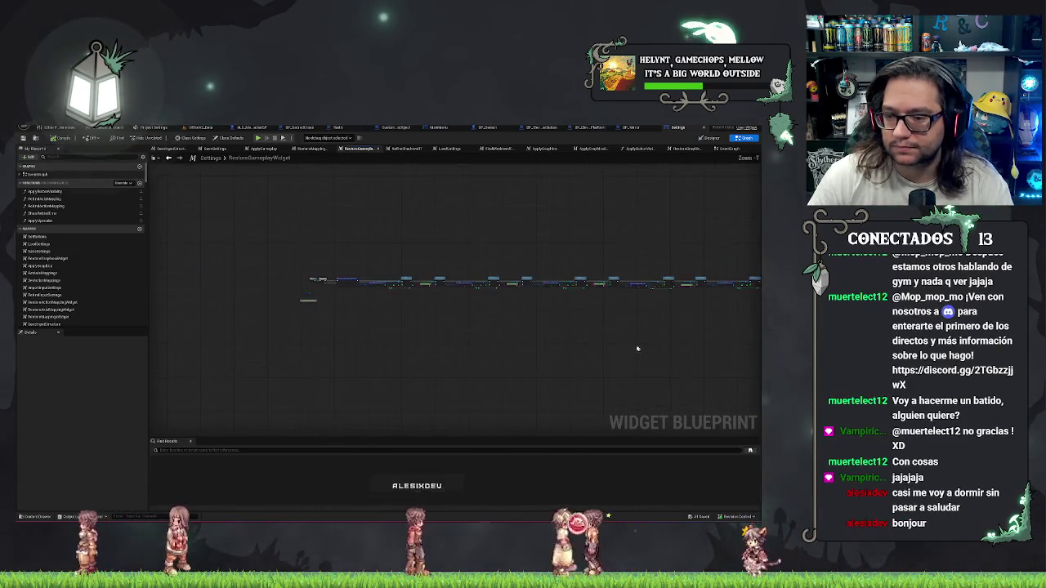
pyautogui.scroll(-3, 462, 317)
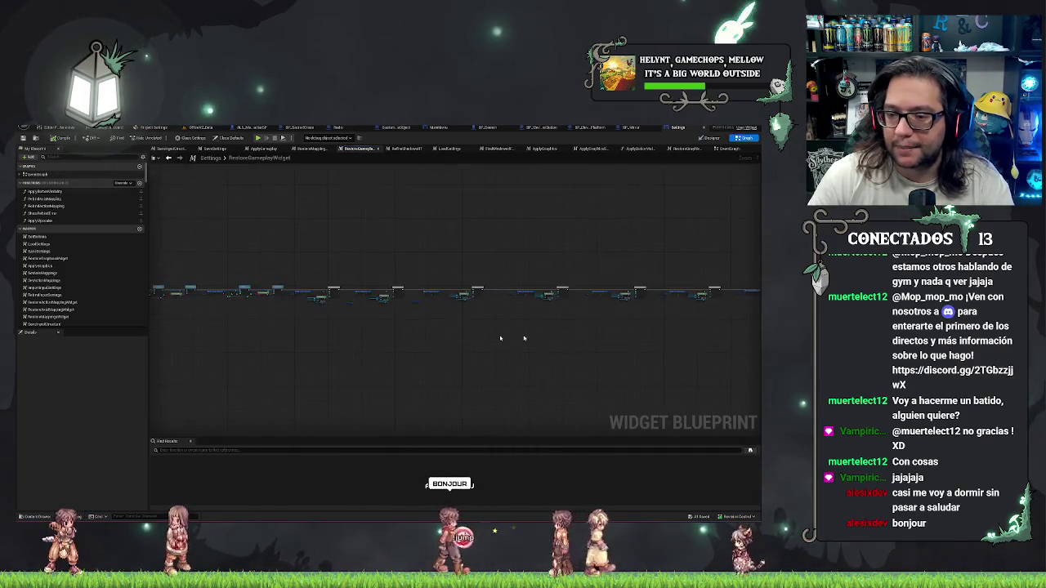
pyautogui.scroll(5, 336, 312)
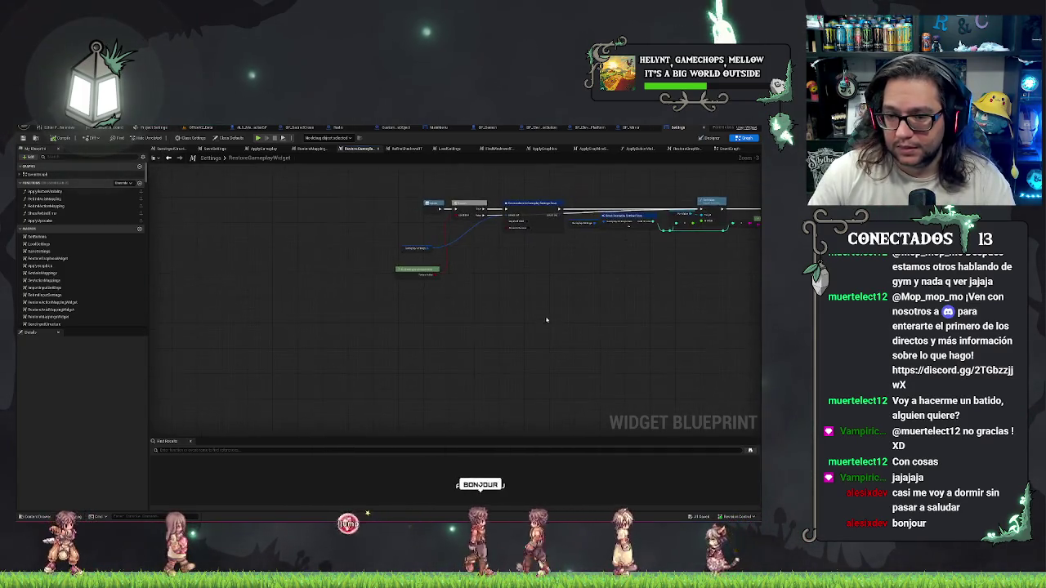
pyautogui.scroll(2, 476, 322)
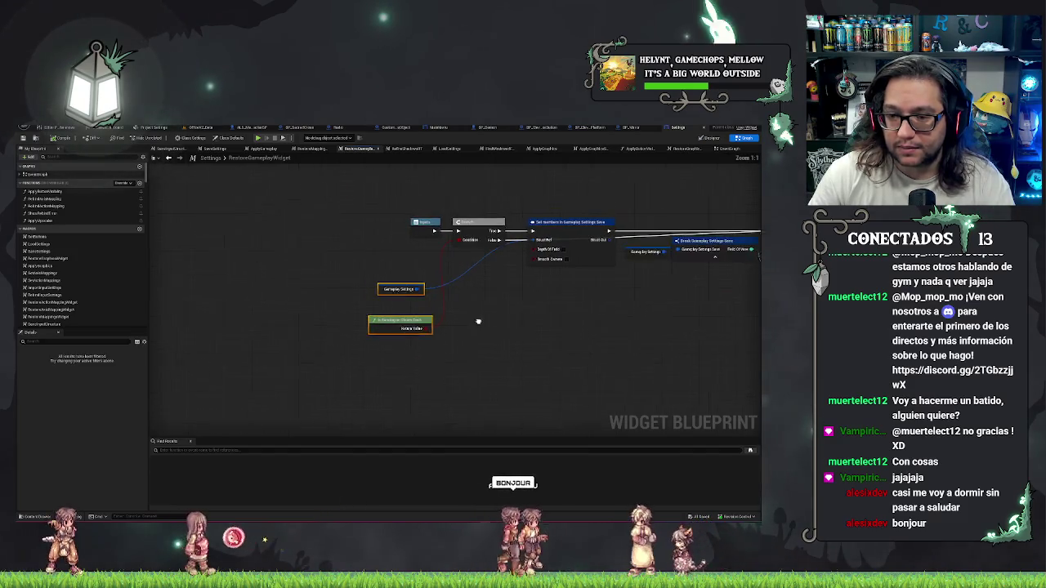
# Move the Gameplay Settings and Is Running on Steam Deck nodes next to the Branch, save, and go to EventGraph.
pyautogui.click(415, 295)
pyautogui.moveTo(418, 304)
pyautogui.mouseDown()
pyautogui.moveTo(493, 300)
pyautogui.moveTo(498, 281)
pyautogui.mouseUp()
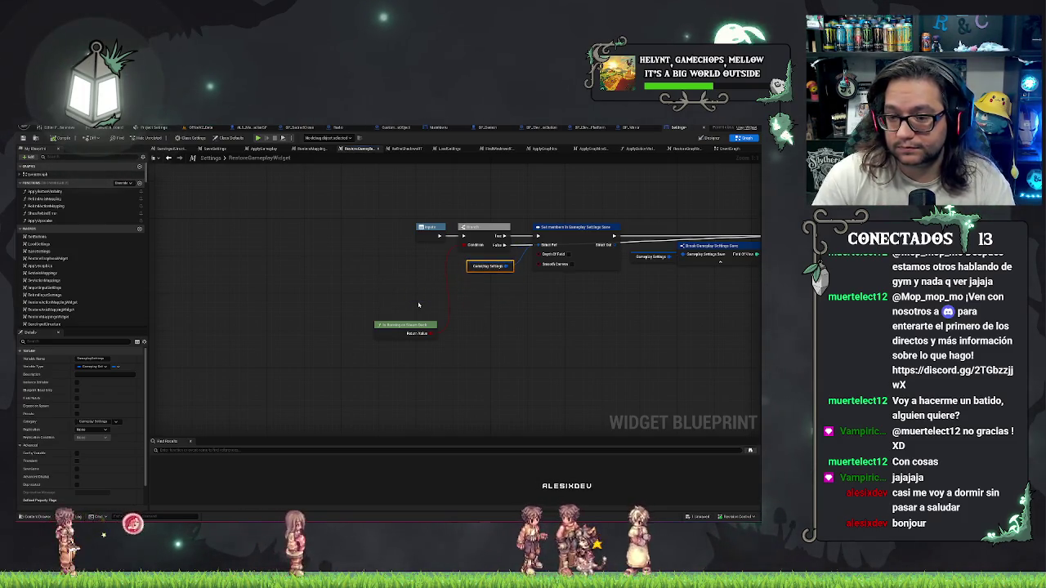
pyautogui.moveTo(389, 321); pyautogui.dragTo(402, 280)
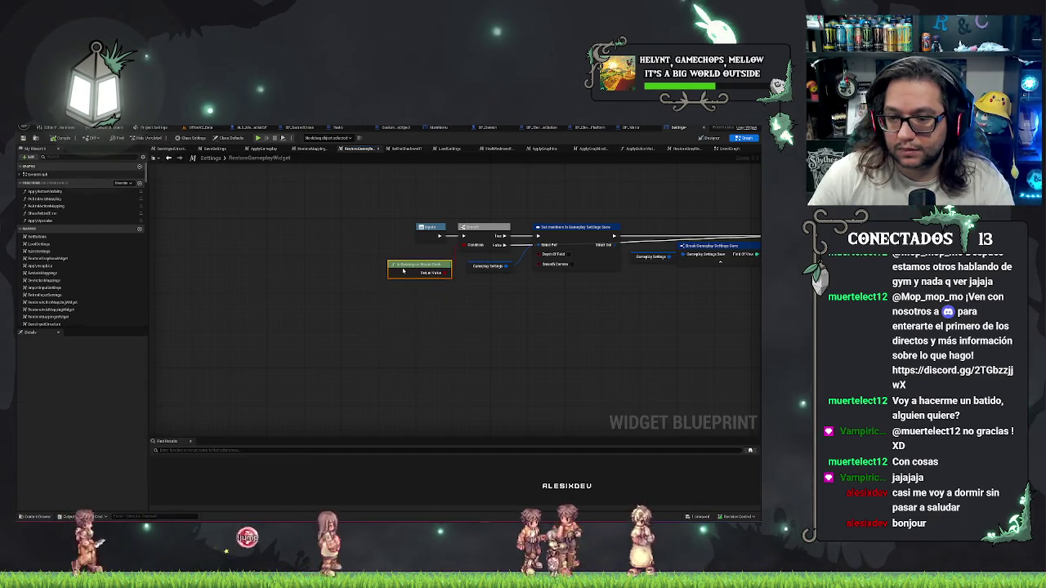
pyautogui.moveTo(509, 303); pyautogui.dragTo(432, 269)
pyautogui.hotkey('ctrl', 's')
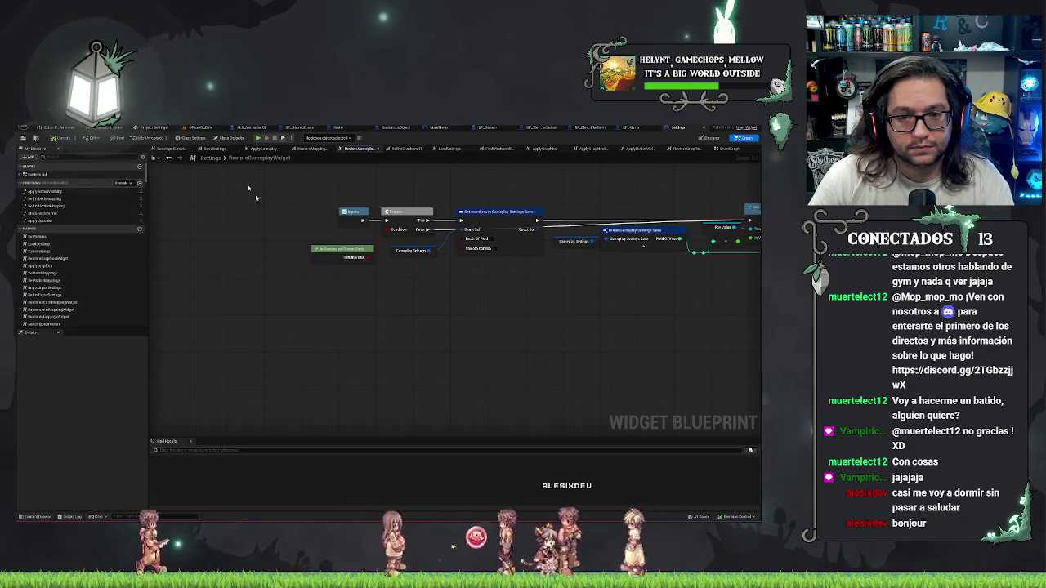
pyautogui.click(237, 265)
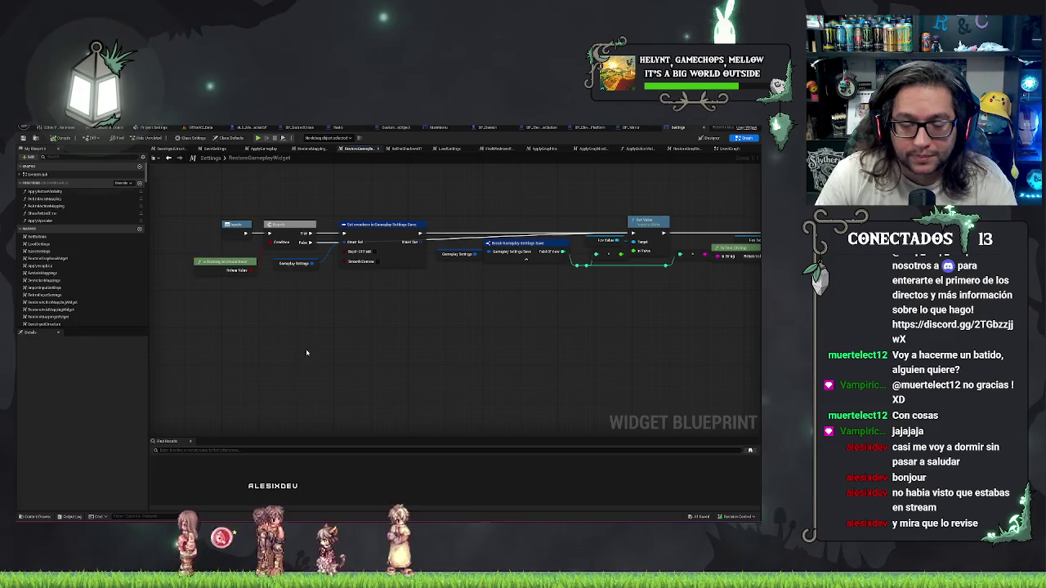
pyautogui.moveTo(239, 278); pyautogui.dragTo(239, 279)
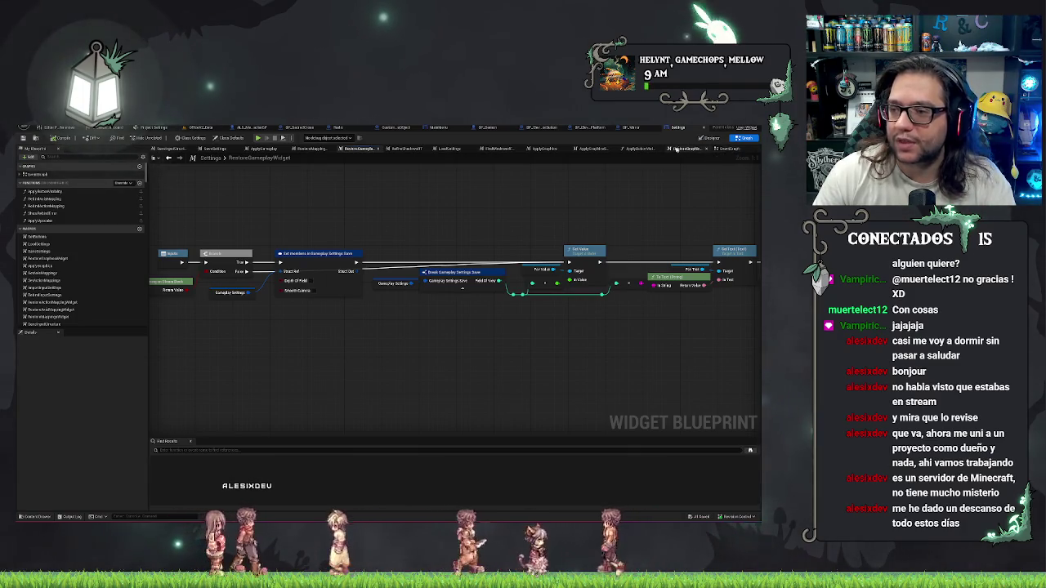
pyautogui.click(709, 149)
# Pan the EventGraph to the red event node and the Video Settings group.
pyautogui.scroll(-3, 524, 183)
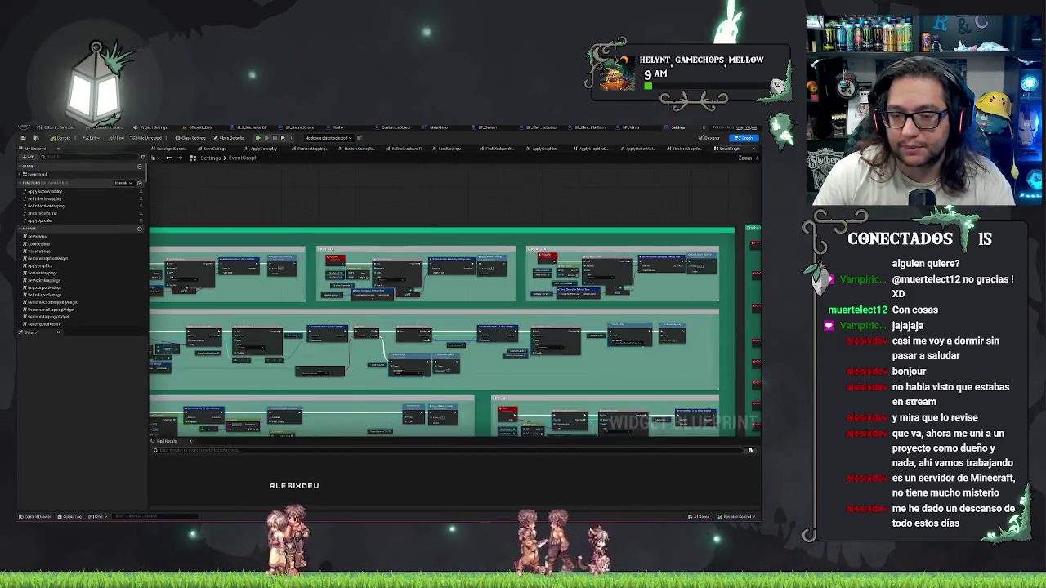
pyautogui.scroll(1, 642, 194)
pyautogui.scroll(2, 473, 305)
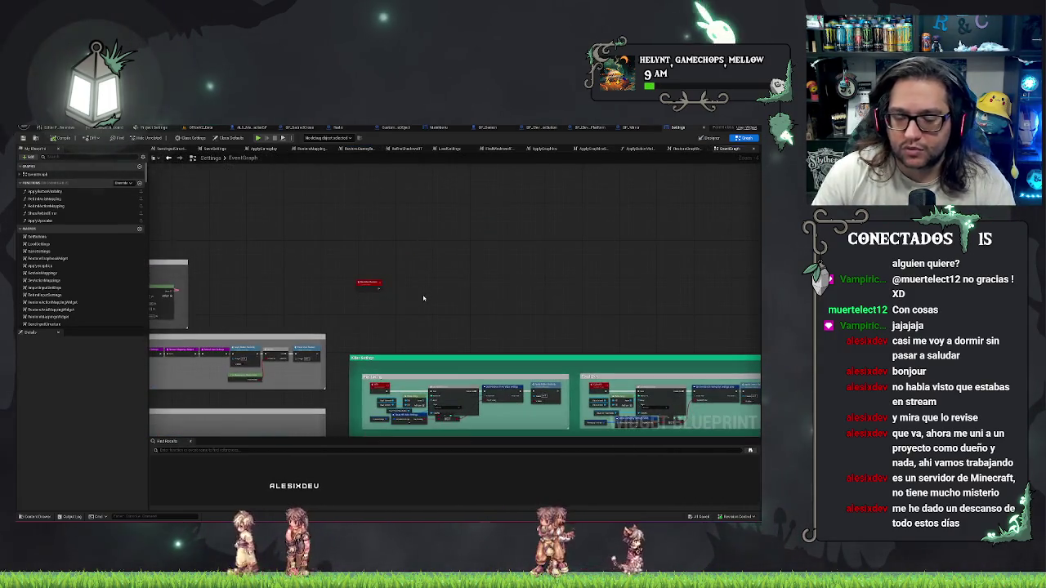
pyautogui.scroll(1, 420, 299)
pyautogui.moveTo(420, 299)
pyautogui.mouseDown()
pyautogui.moveTo(490, 244)
pyautogui.moveTo(513, 209)
pyautogui.mouseUp()
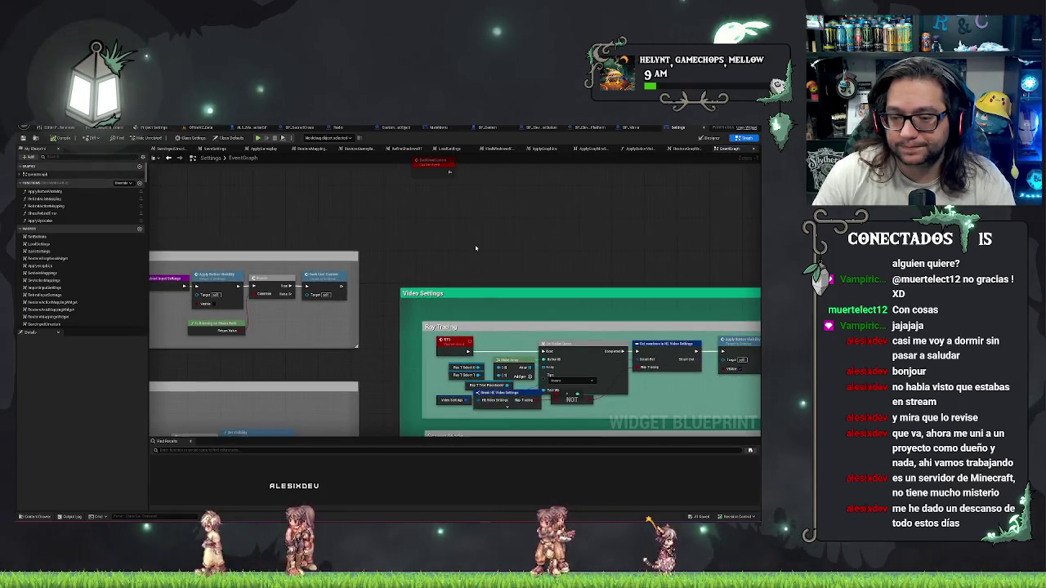
pyautogui.scroll(1, 444, 338)
pyautogui.scroll(-1, 488, 297)
pyautogui.moveTo(489, 297)
pyautogui.mouseDown()
pyautogui.moveTo(542, 272)
pyautogui.moveTo(441, 275)
pyautogui.mouseUp()
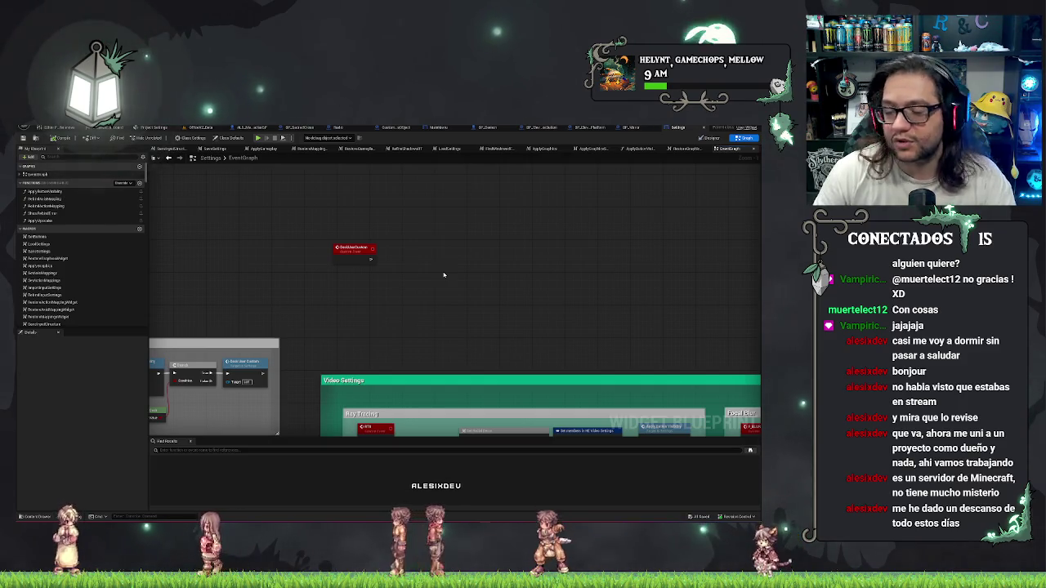
# Inspect the red event node, then switch to the Designer and select a hierarchy widget.
pyautogui.click(364, 247)
pyautogui.click(240, 245)
pyautogui.moveTo(240, 246); pyautogui.dragTo(404, 236)
pyautogui.moveTo(617, 239)
pyautogui.mouseDown()
pyautogui.moveTo(551, 292)
pyautogui.moveTo(524, 290)
pyautogui.mouseUp()
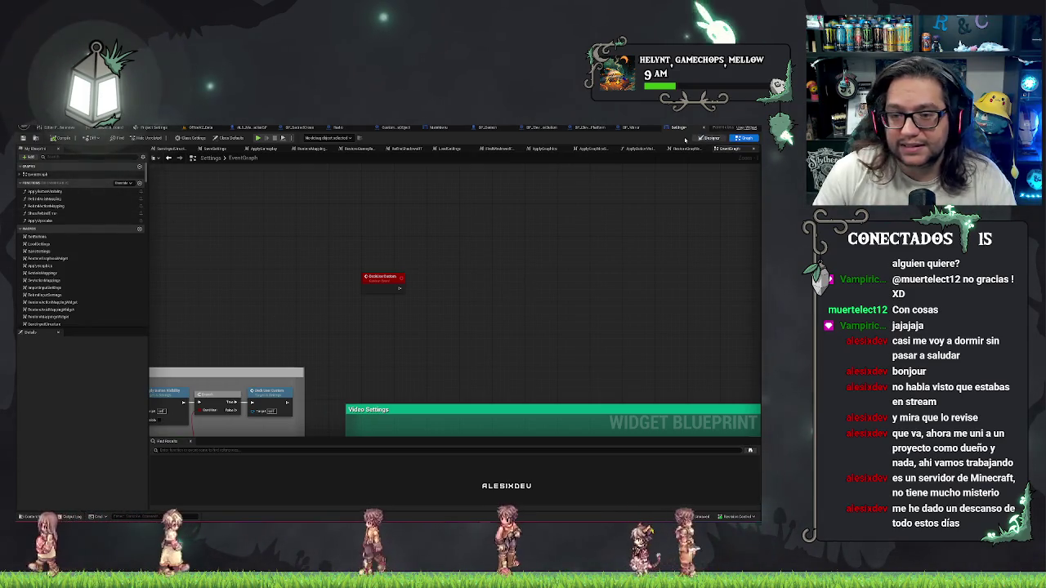
pyautogui.click(709, 137)
pyautogui.click(51, 385)
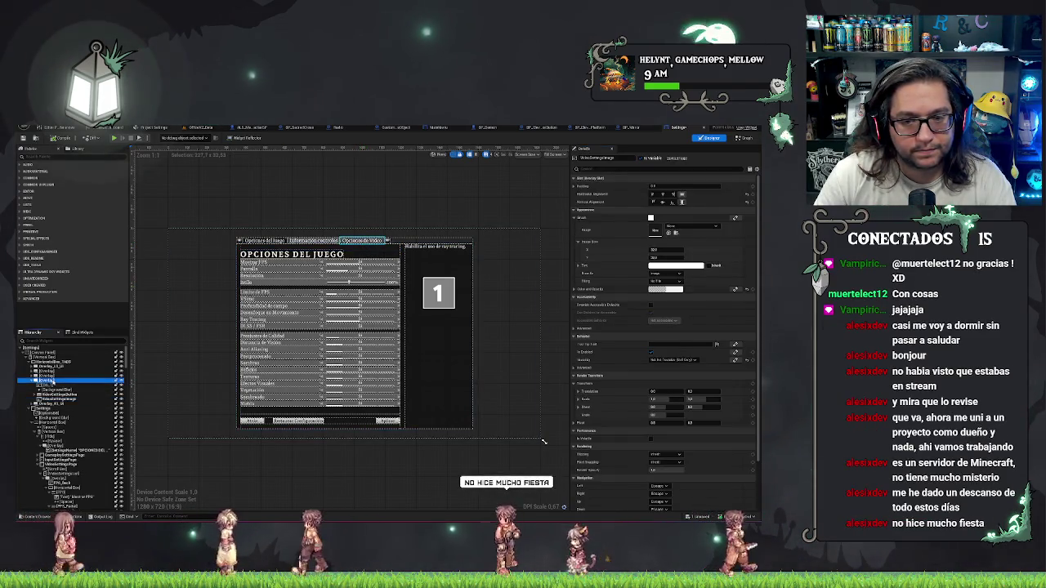
# Inspect the Overlay and its neighbouring widgets in the Settings hierarchy.
pyautogui.click(49, 381)
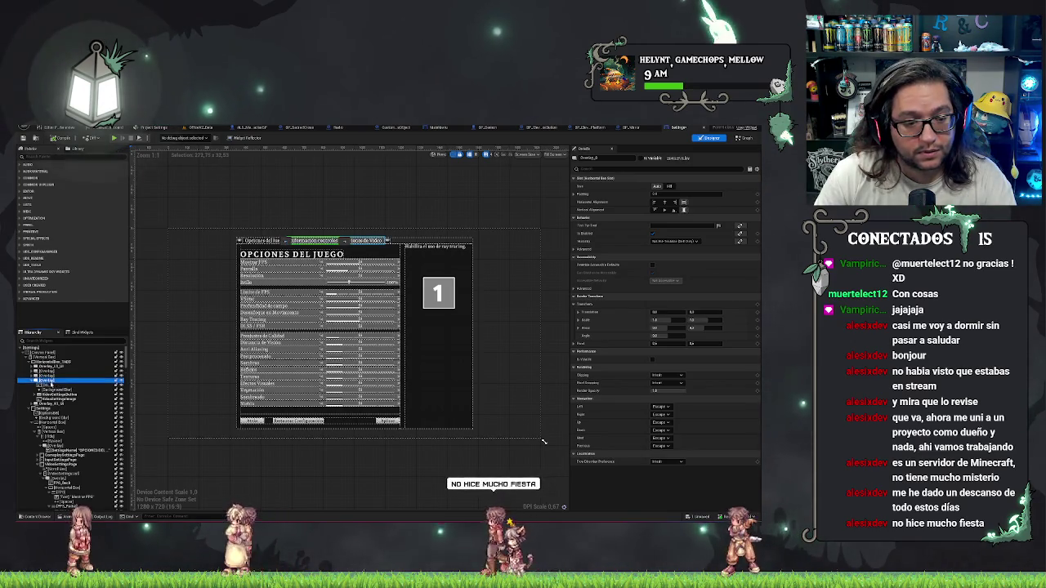
pyautogui.click(55, 390)
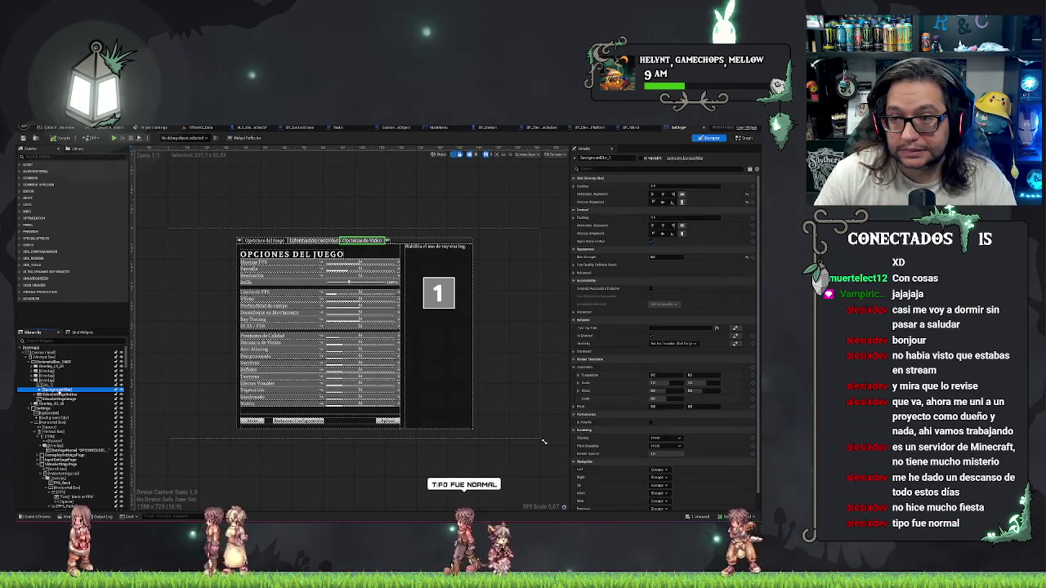
pyautogui.click(47, 376)
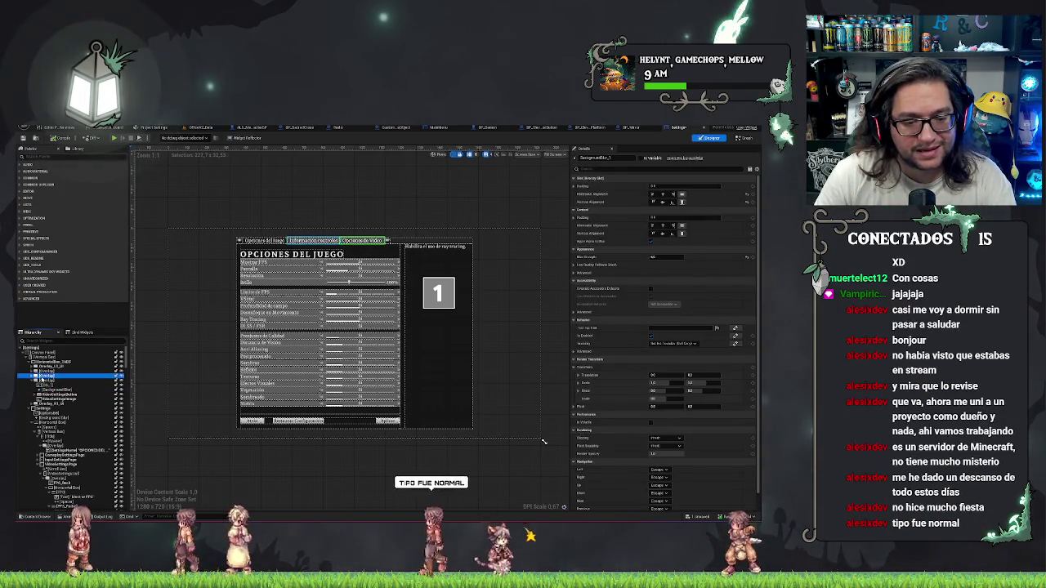
pyautogui.click(47, 372)
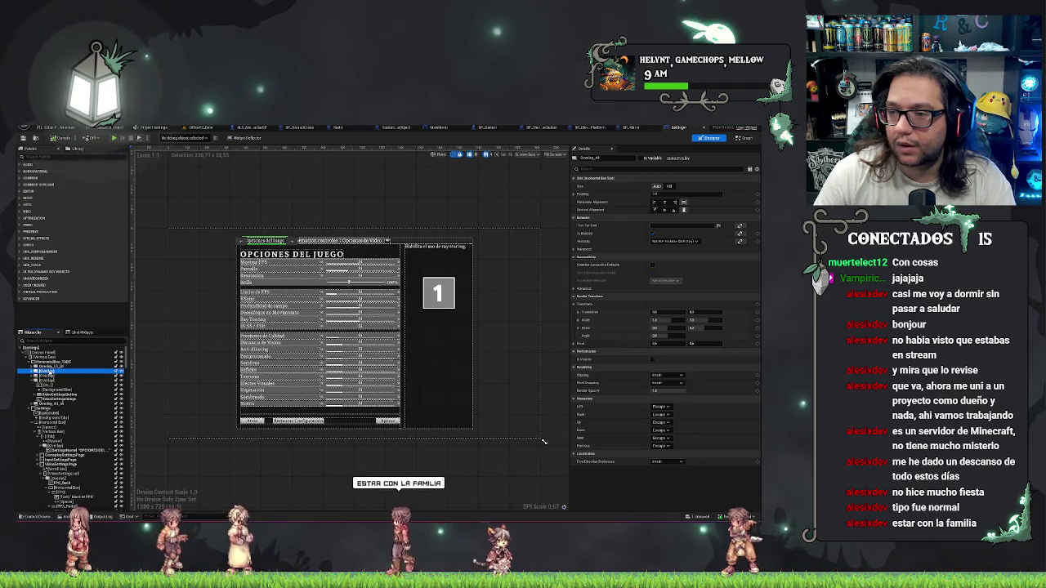
pyautogui.click(51, 390)
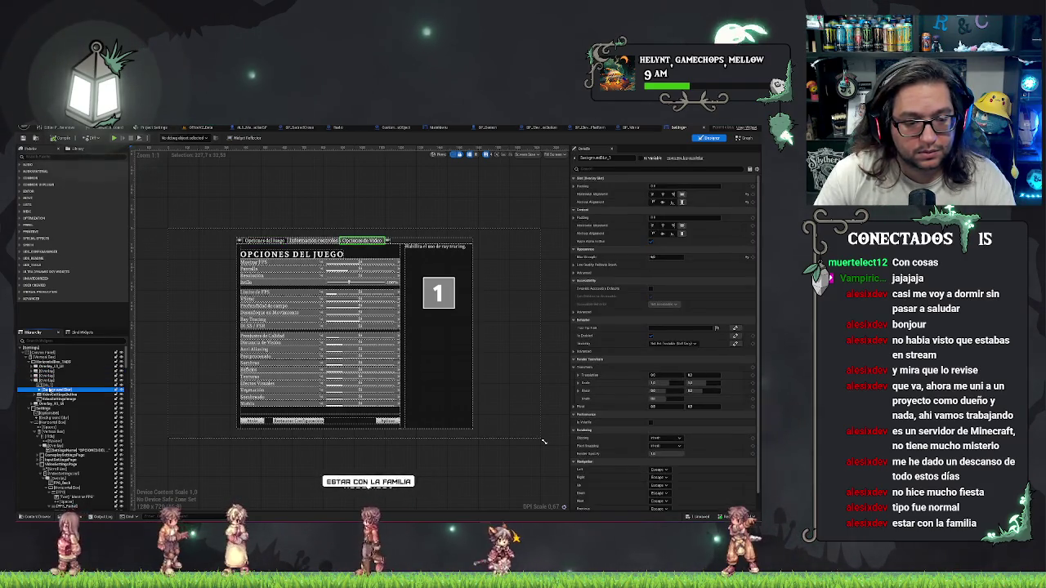
pyautogui.click(50, 384)
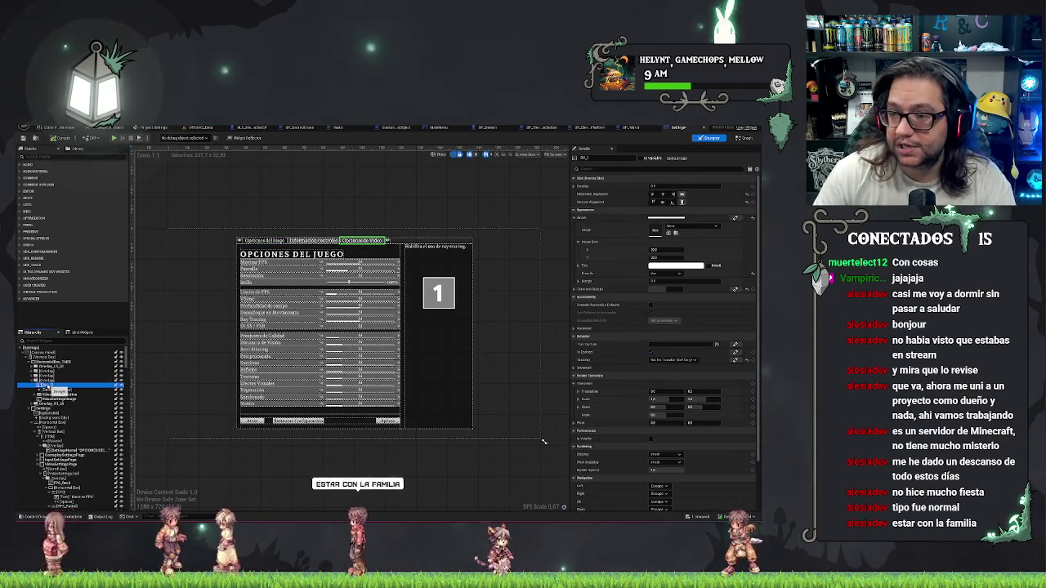
pyautogui.click(49, 395)
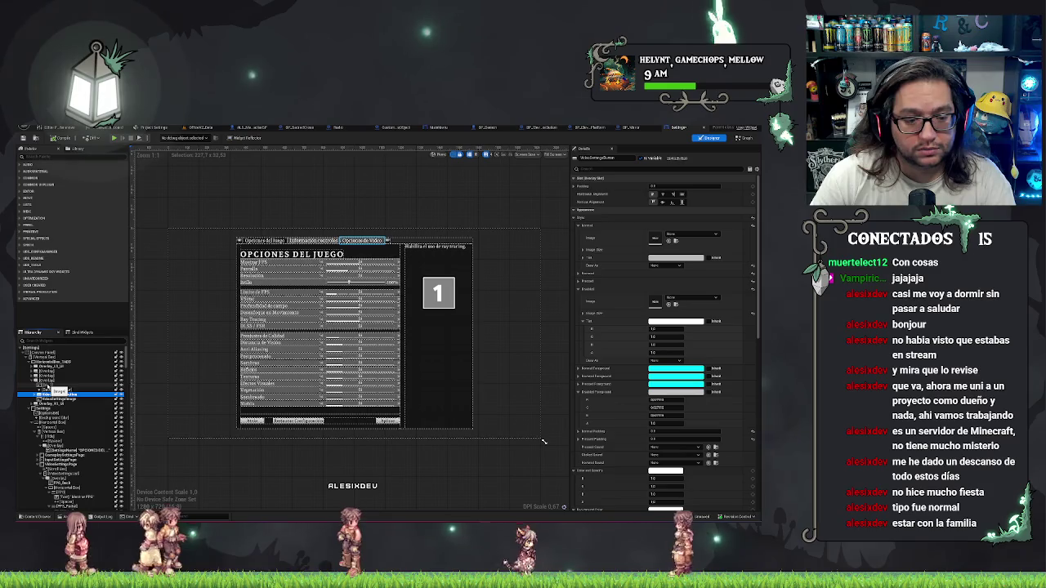
# Reorder a widget in the hierarchy, preview the Opciones de Video tab, and return to the Graph.
pyautogui.moveTo(51, 391); pyautogui.dragTo(81, 390)
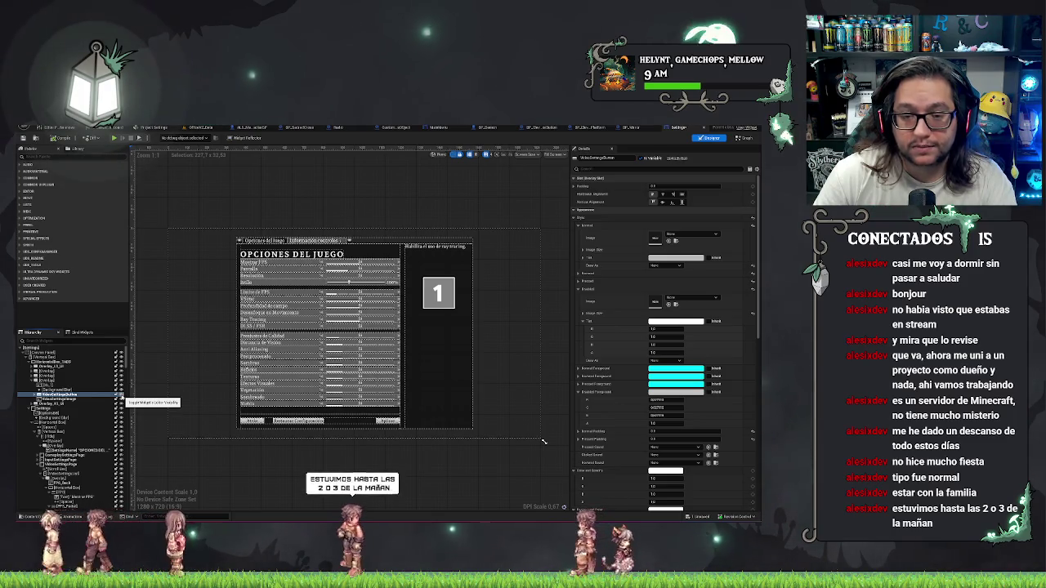
pyautogui.click(121, 392)
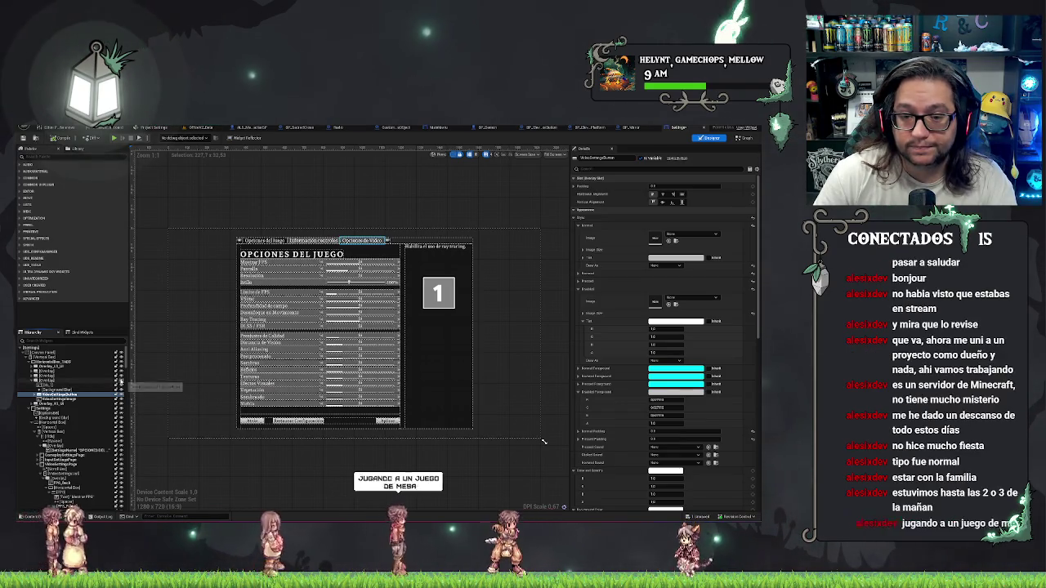
pyautogui.click(66, 380)
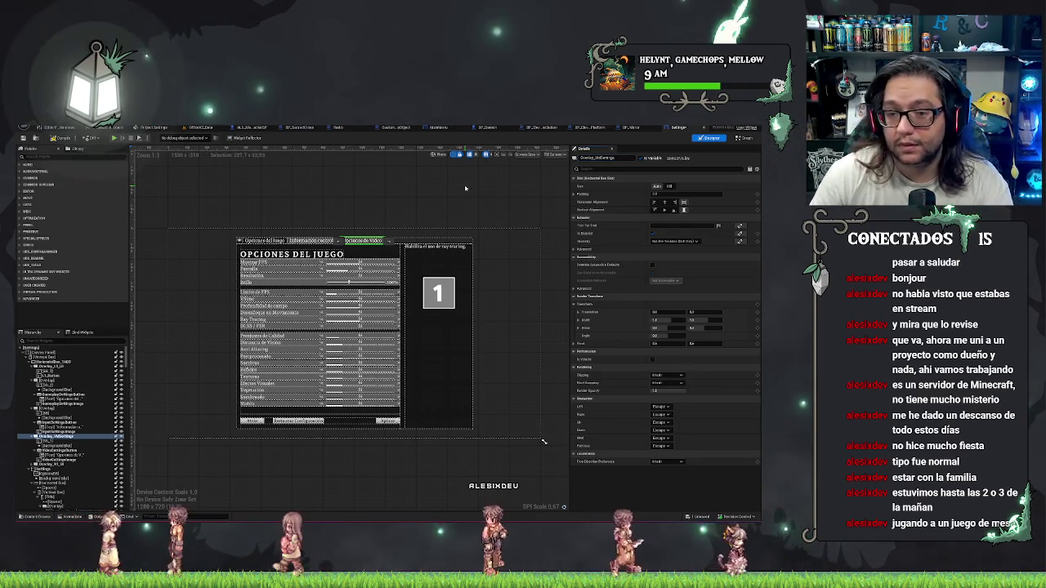
pyautogui.click(741, 138)
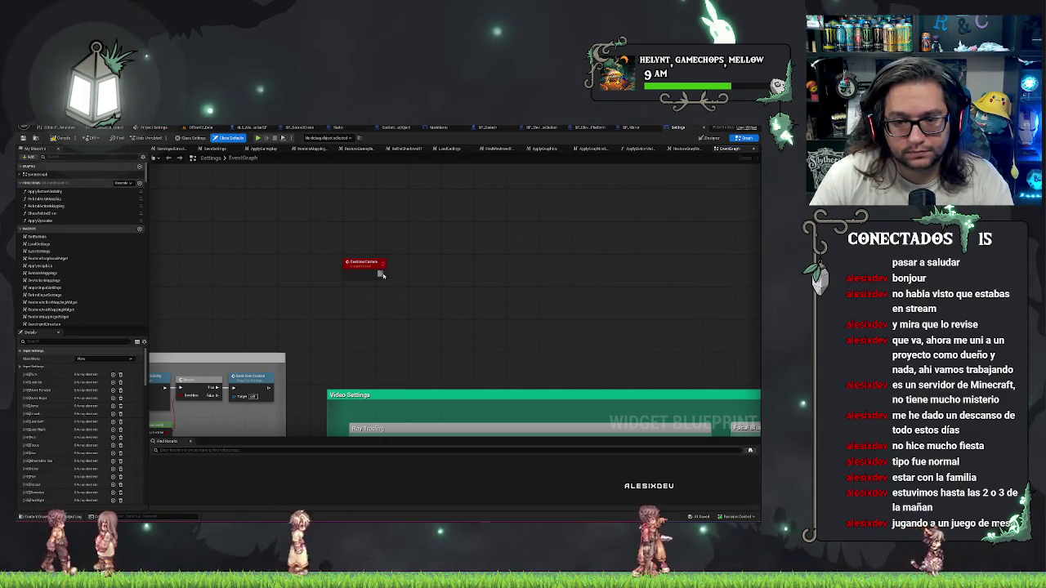
# Add an Overlay_VidSettings getter feeding a Set Visibility node set to Collapsed.
pyautogui.scroll(-10, 57, 266)
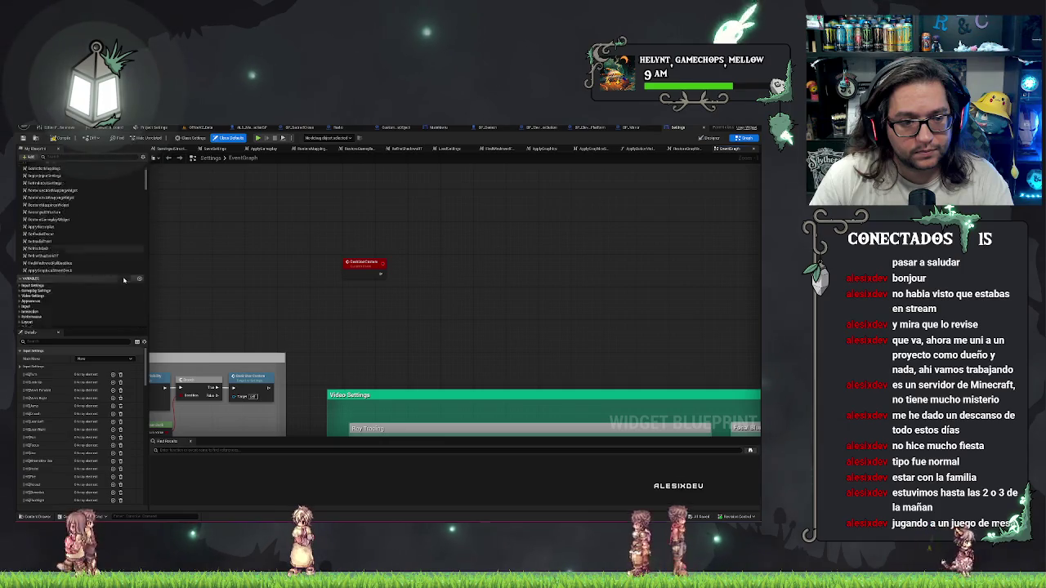
pyautogui.scroll(-15, 56, 267)
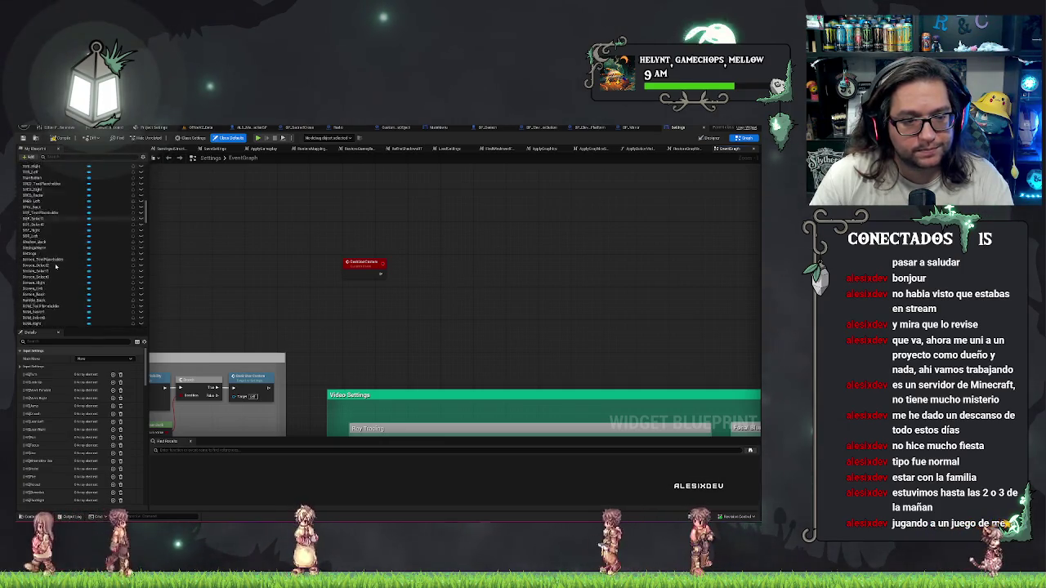
pyautogui.scroll(-10, 55, 266)
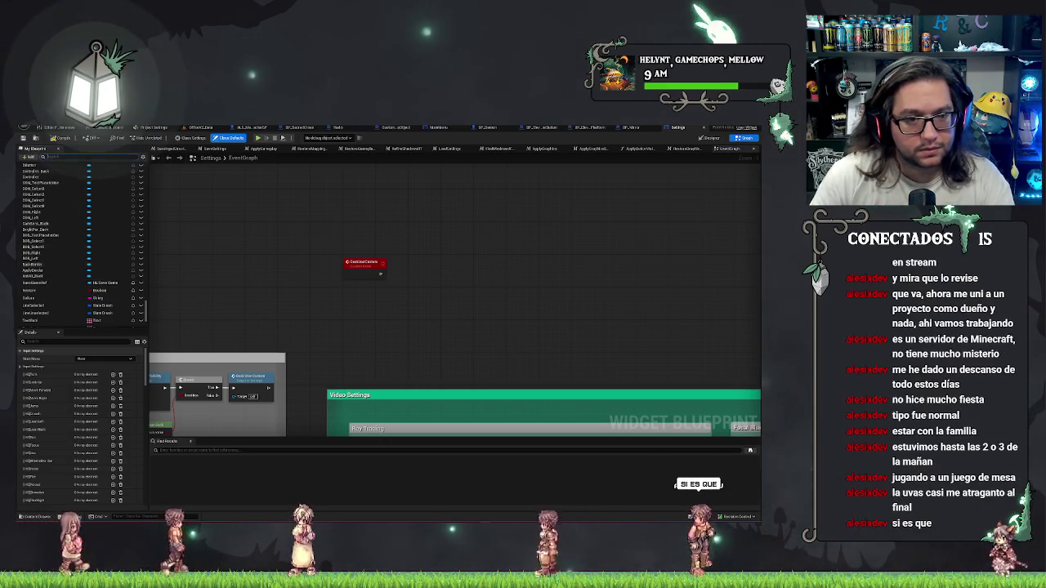
pyautogui.write('video')
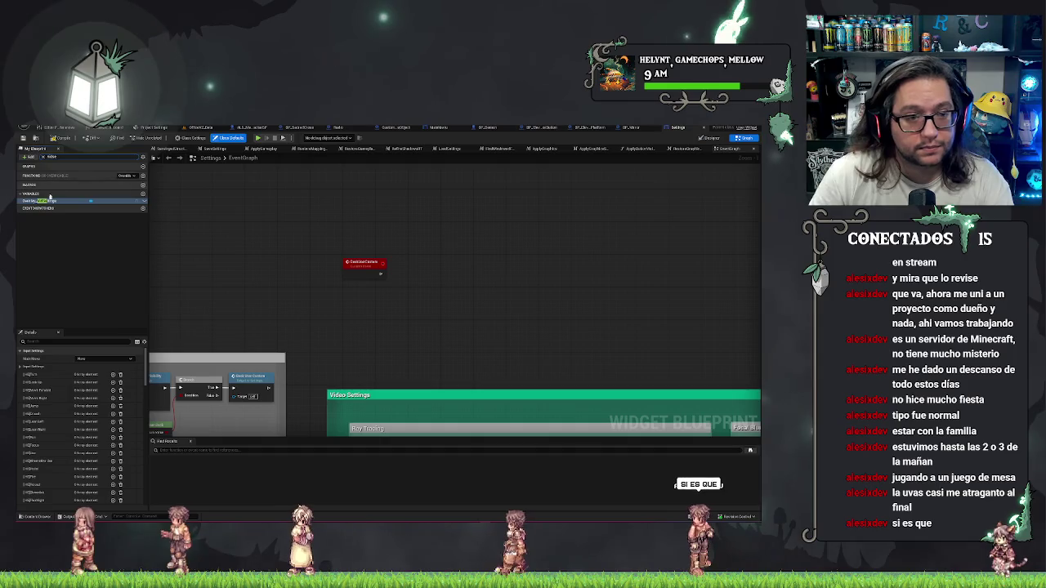
pyautogui.moveTo(51, 197)
pyautogui.mouseDown()
pyautogui.moveTo(409, 314)
pyautogui.moveTo(401, 304)
pyautogui.moveTo(426, 288)
pyautogui.mouseUp()
pyautogui.write('vis')
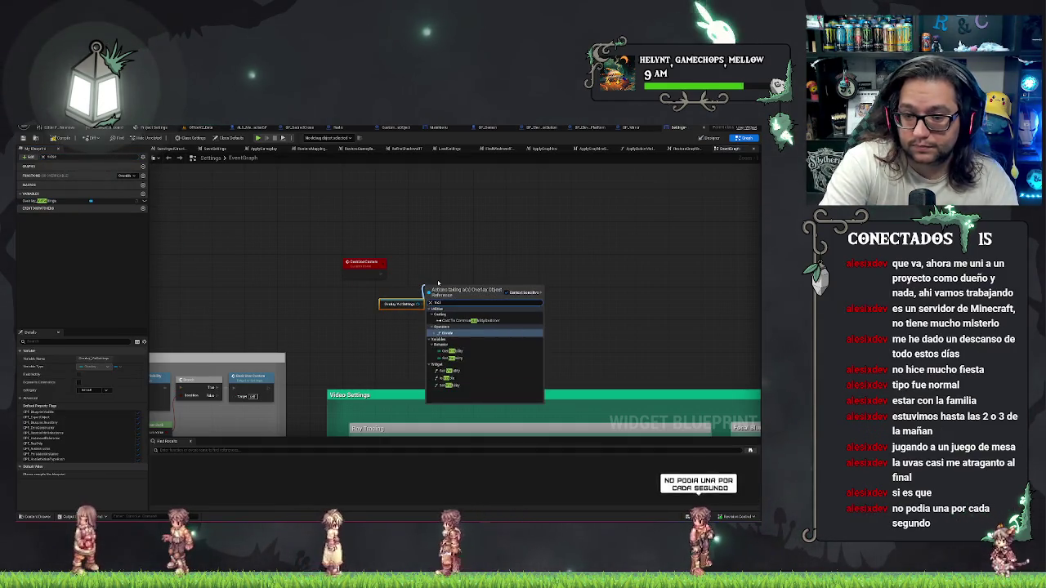
pyautogui.click(471, 385)
pyautogui.click(455, 319)
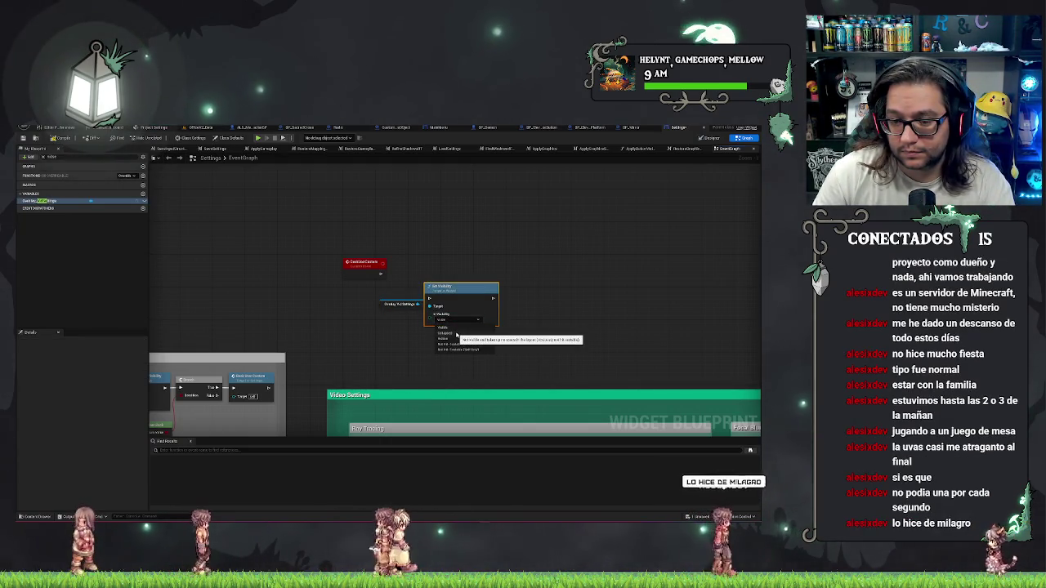
pyautogui.click(456, 335)
# Line up the Set Visibility, custom event and overlay variable nodes, then save the widget.
pyautogui.moveTo(451, 290)
pyautogui.mouseDown()
pyautogui.moveTo(454, 251)
pyautogui.moveTo(460, 262)
pyautogui.mouseUp()
pyautogui.moveTo(359, 267); pyautogui.dragTo(435, 272)
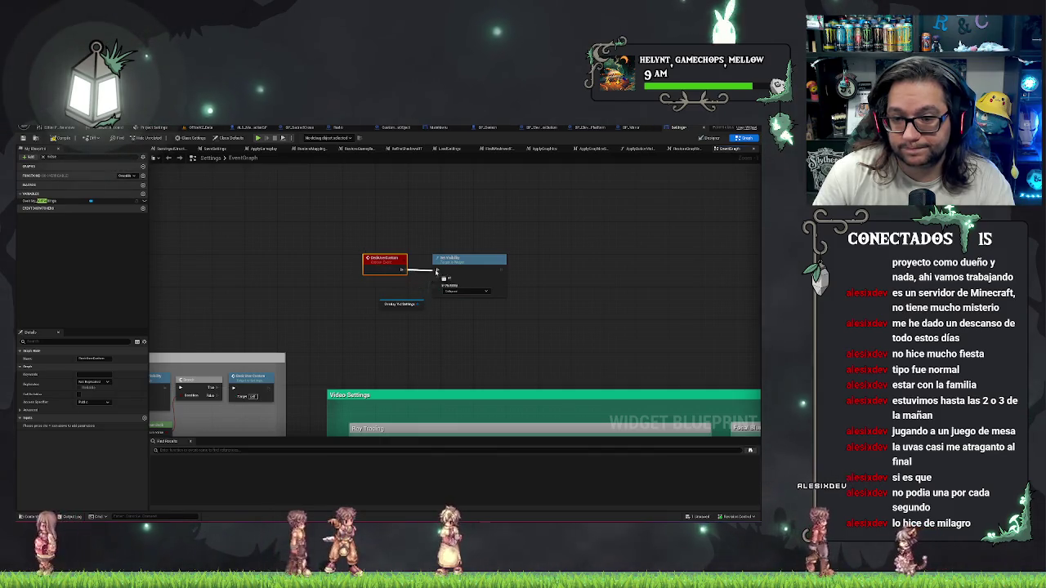
pyautogui.moveTo(386, 307); pyautogui.dragTo(368, 285)
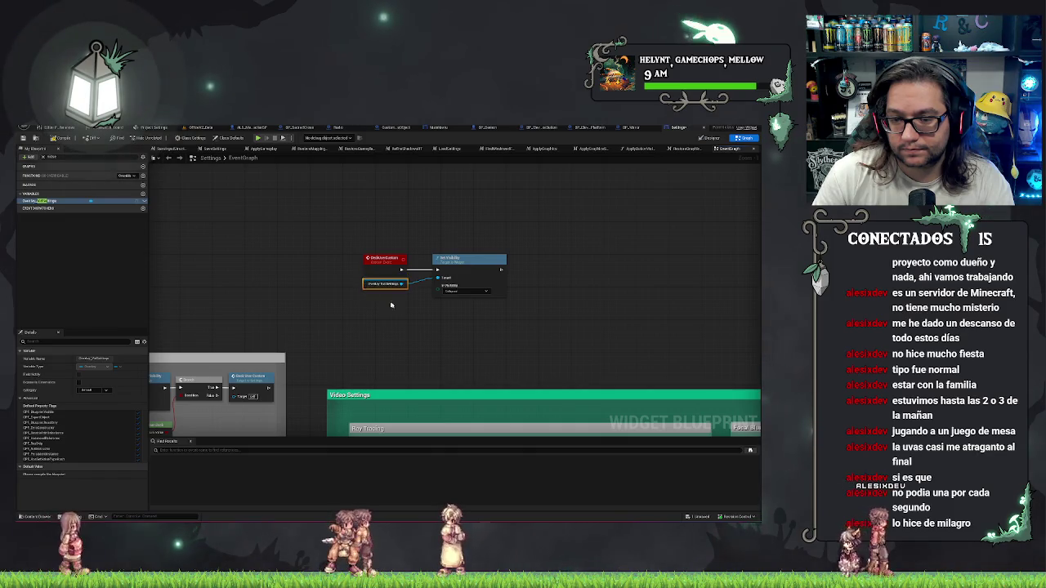
pyautogui.click(436, 299)
pyautogui.hotkey('ctrl', 's')
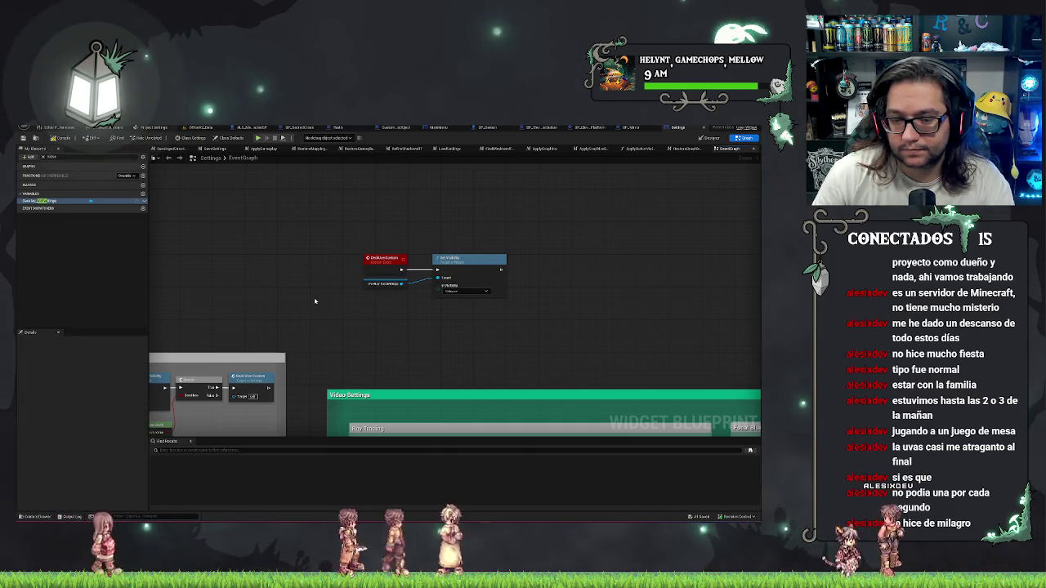
pyautogui.scroll(-2, 444, 338)
pyautogui.scroll(3, 444, 337)
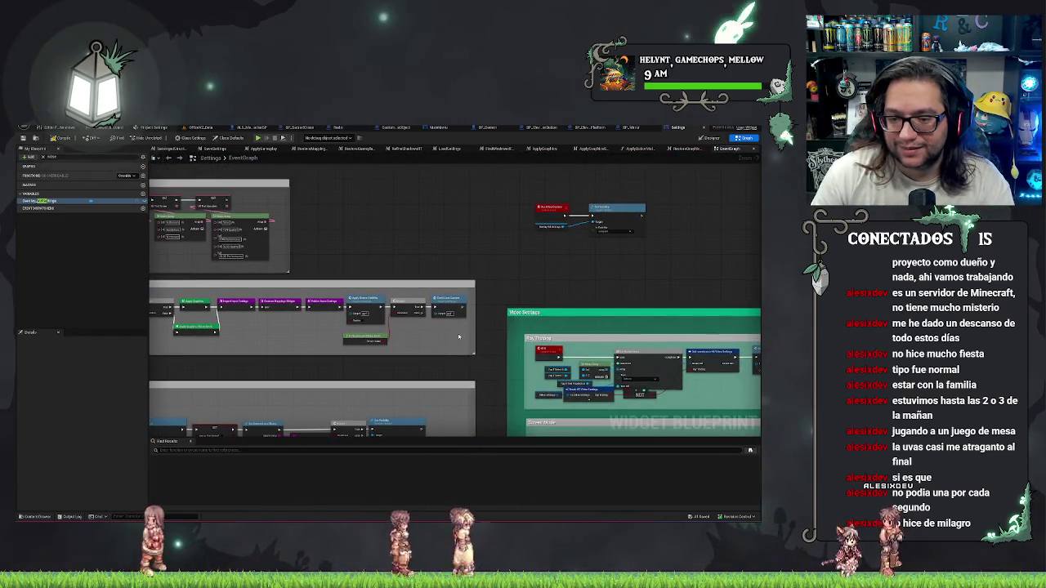
# Add a Select node next to Is Running on Steam Deck in the Video Settings row.
pyautogui.scroll(1, 458, 337)
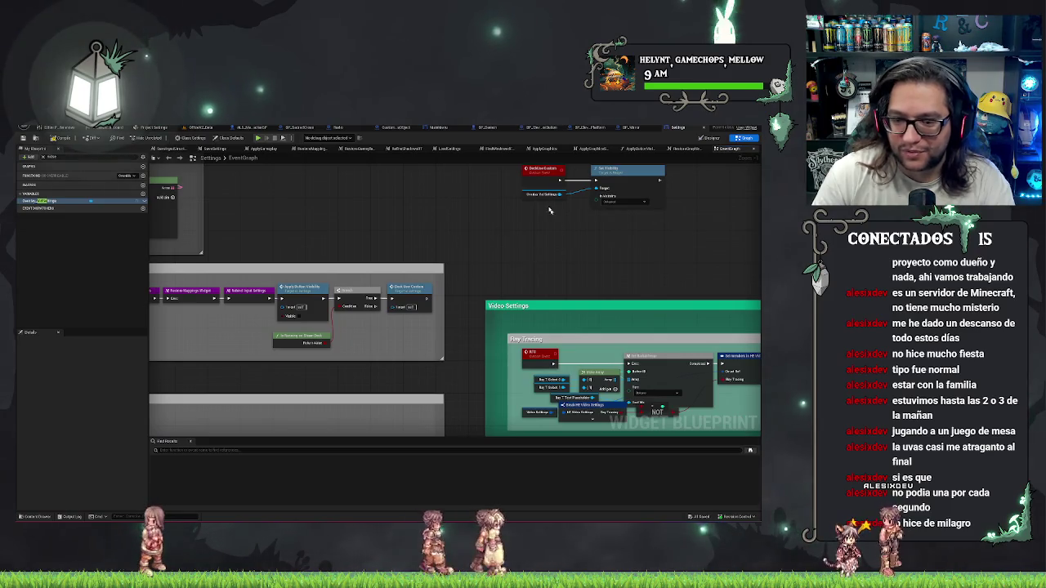
pyautogui.scroll(-1, 532, 224)
pyautogui.scroll(1, 621, 256)
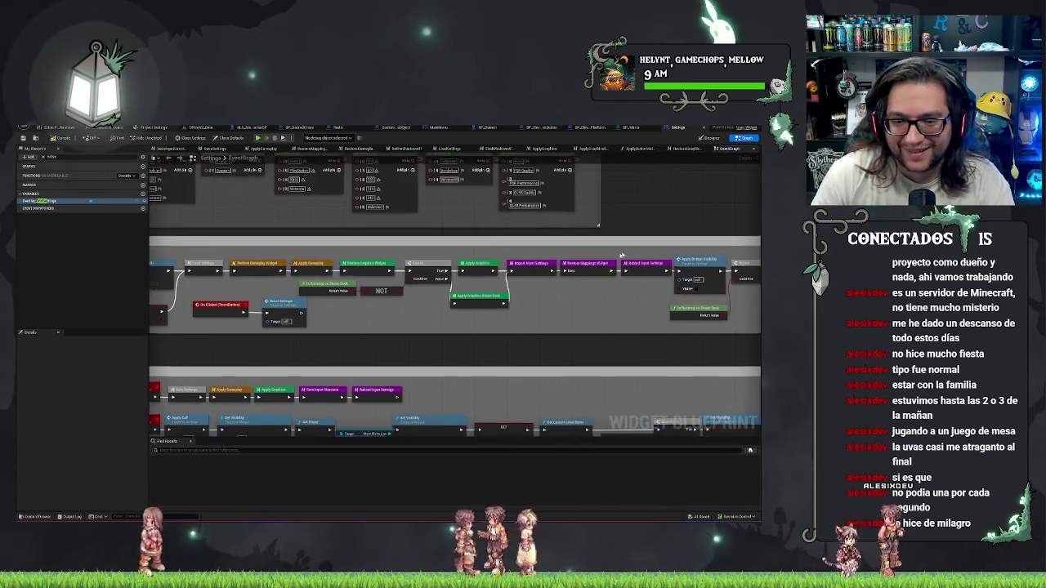
pyautogui.moveTo(606, 305); pyautogui.dragTo(443, 301)
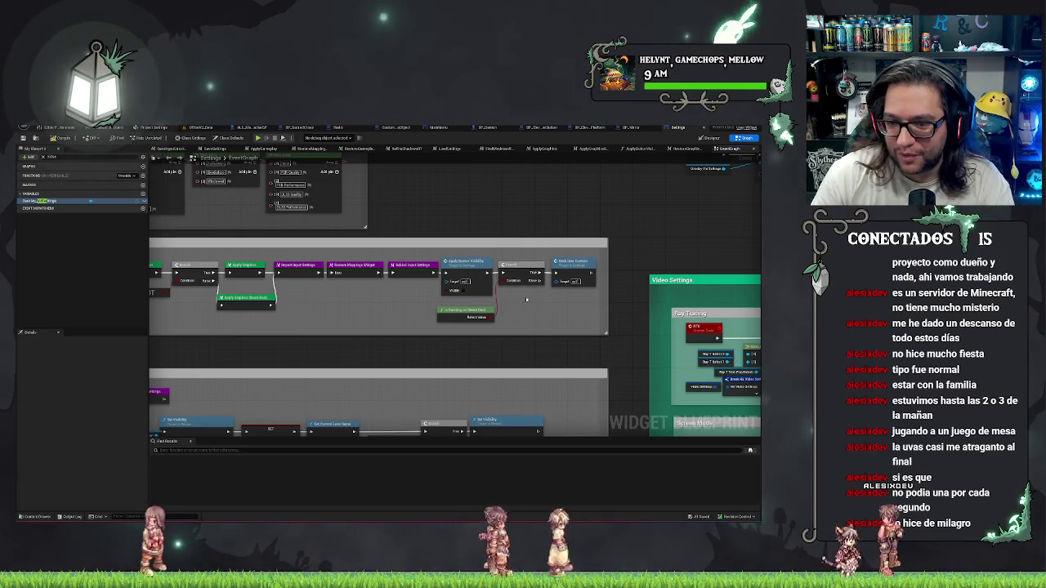
pyautogui.moveTo(517, 304); pyautogui.dragTo(321, 349)
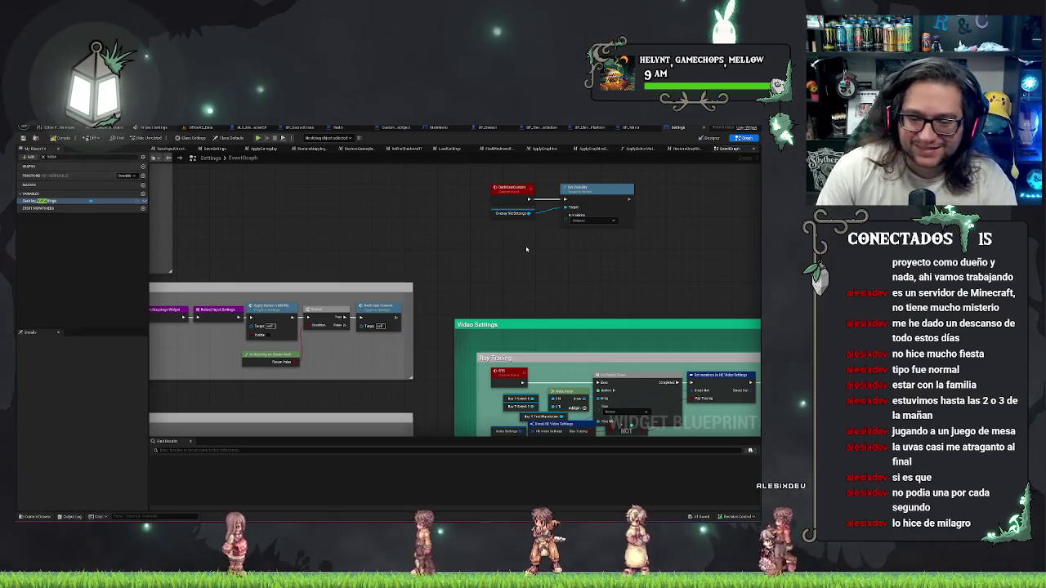
pyautogui.click(278, 360)
pyautogui.moveTo(299, 361); pyautogui.dragTo(325, 361)
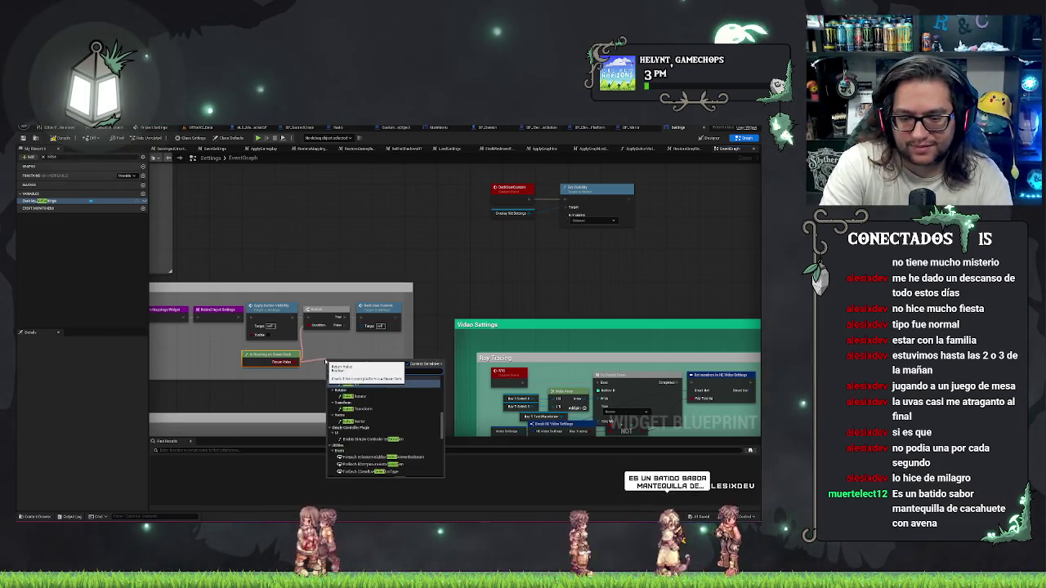
pyautogui.write('branch')
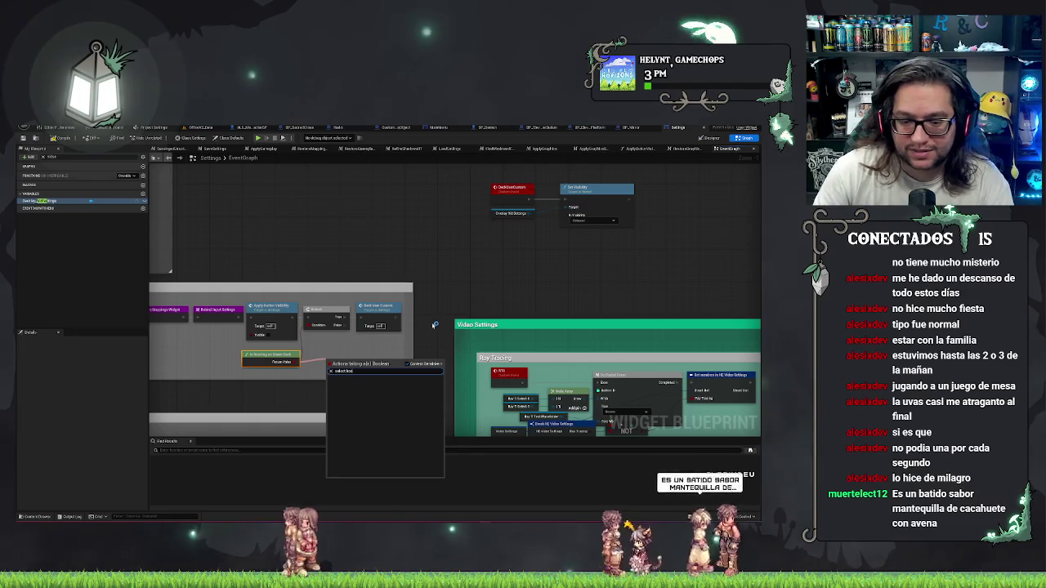
pyautogui.click(430, 308)
pyautogui.rightClick(356, 355)
pyautogui.write('select')
pyautogui.press('Return')
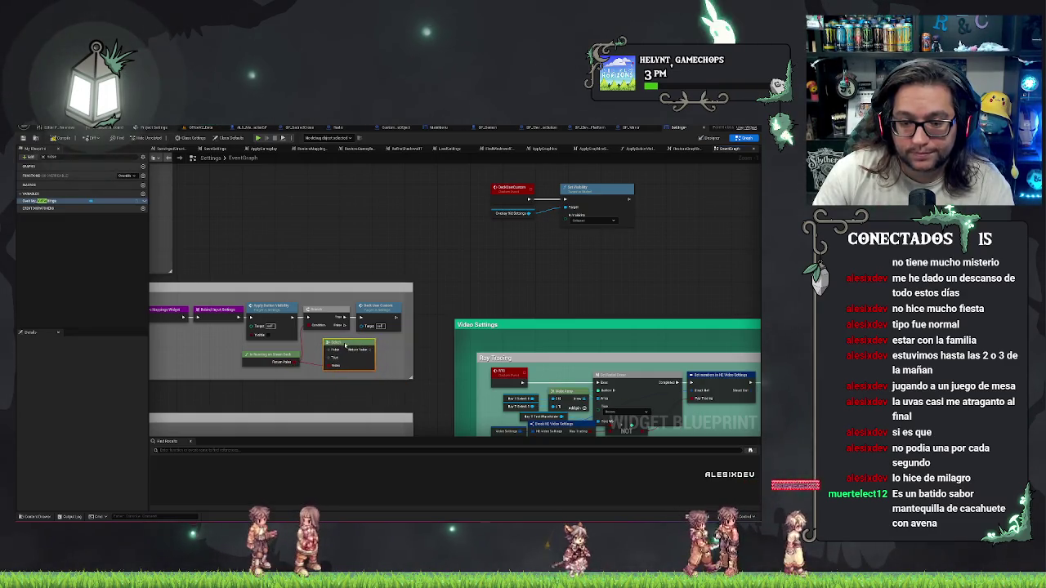
# Delete the old Branch and custom event, moving the setter and overlay variable into the comment box.
pyautogui.click(378, 317)
pyautogui.press('Delete')
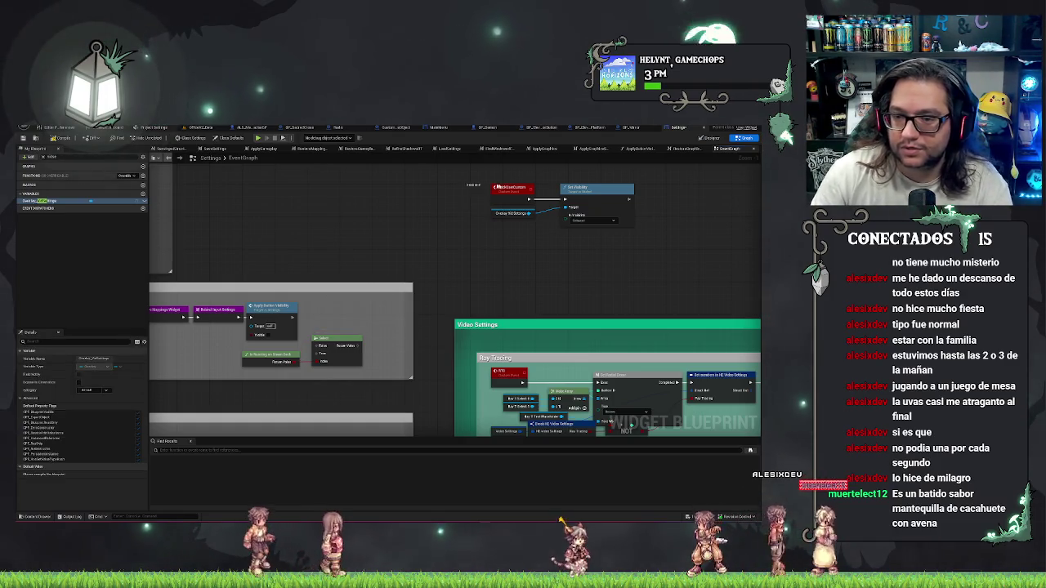
pyautogui.click(500, 187)
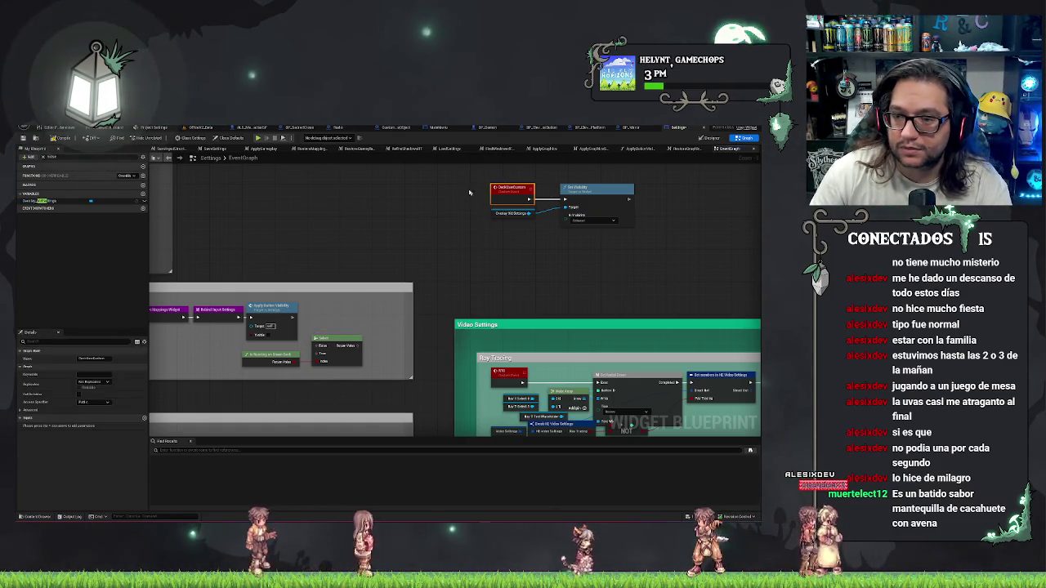
pyautogui.press('Delete')
pyautogui.moveTo(470, 193); pyautogui.dragTo(645, 233)
pyautogui.moveTo(609, 188)
pyautogui.mouseDown()
pyautogui.moveTo(385, 224)
pyautogui.moveTo(378, 299)
pyautogui.moveTo(356, 311)
pyautogui.mouseUp()
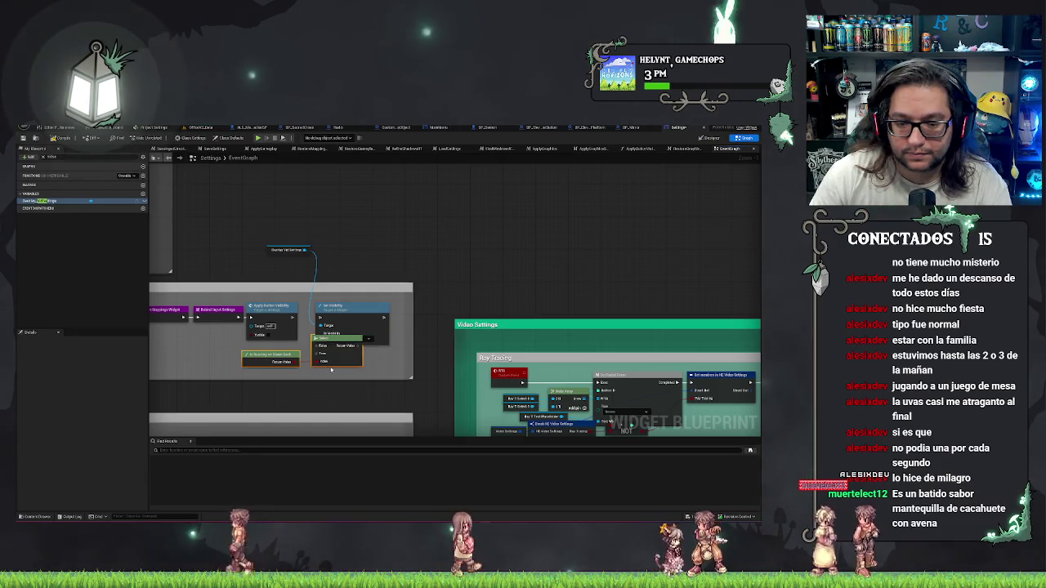
pyautogui.click(350, 392)
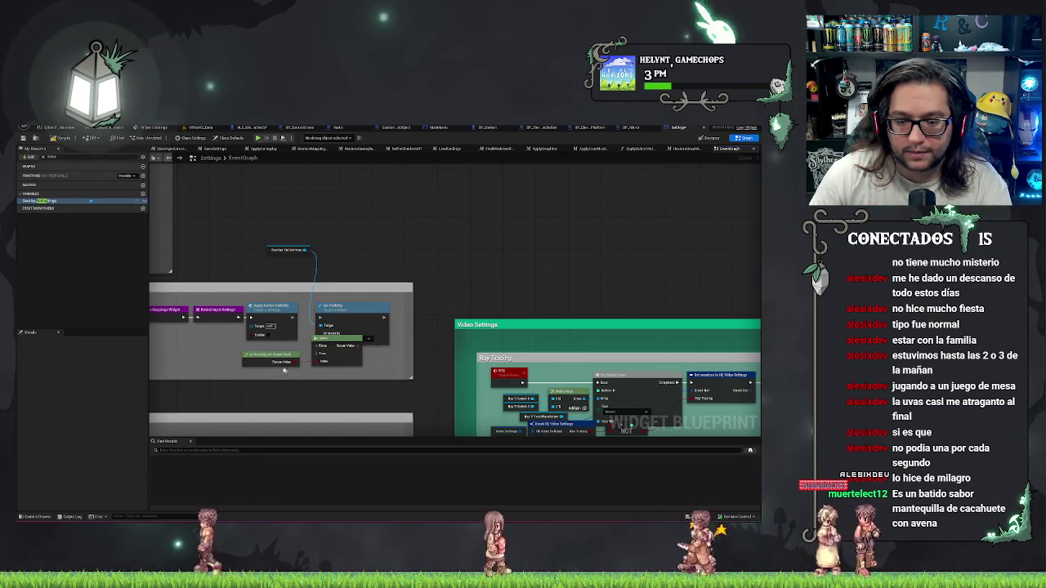
# Wire the Select into Set Visibility and set its True option to Collapsed.
pyautogui.moveTo(367, 381); pyautogui.dragTo(237, 335)
pyautogui.moveTo(340, 369); pyautogui.dragTo(276, 374)
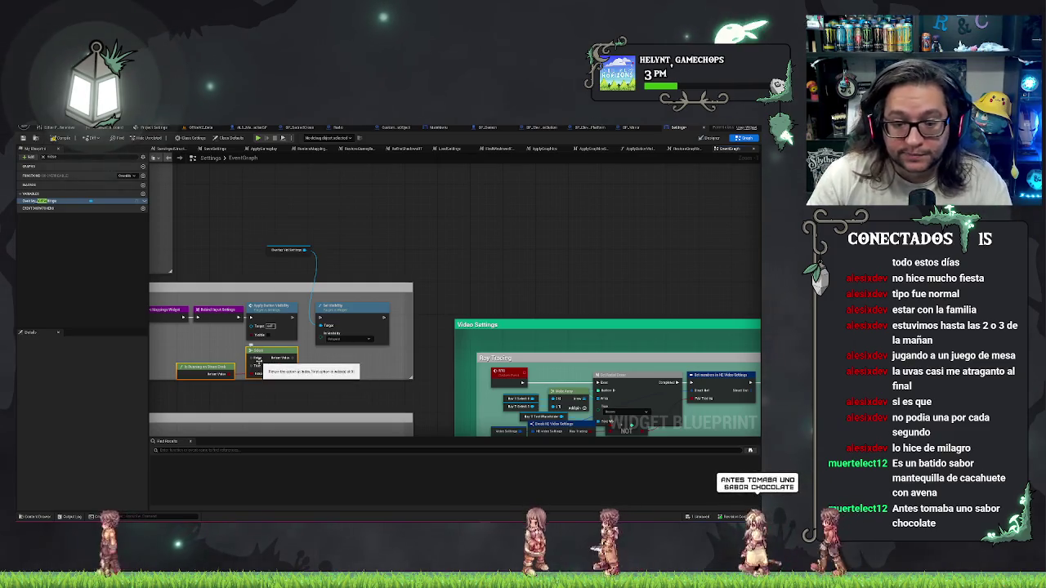
pyautogui.click(296, 362)
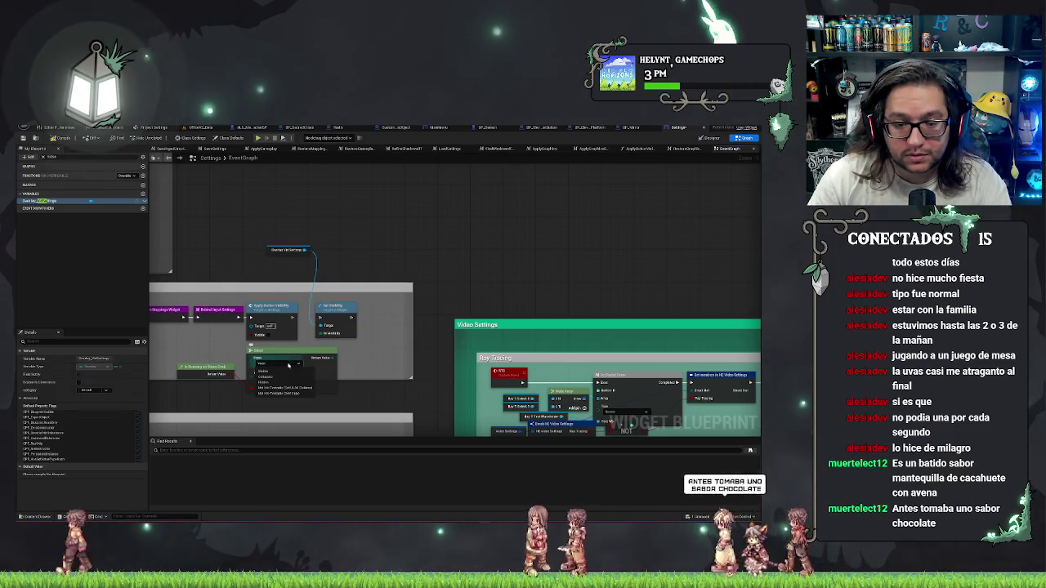
pyautogui.moveTo(378, 336); pyautogui.dragTo(417, 330)
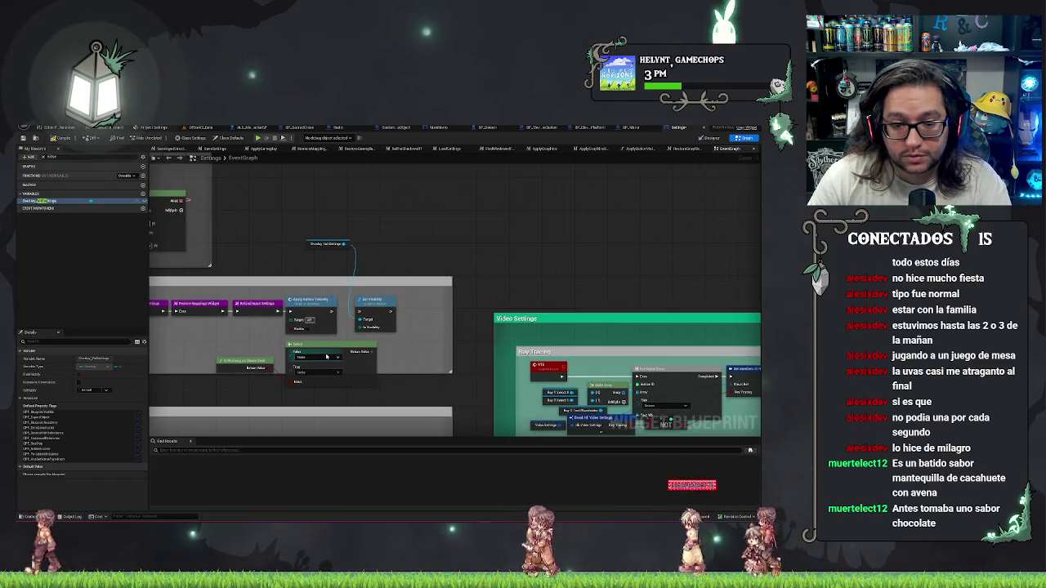
pyautogui.click(319, 372)
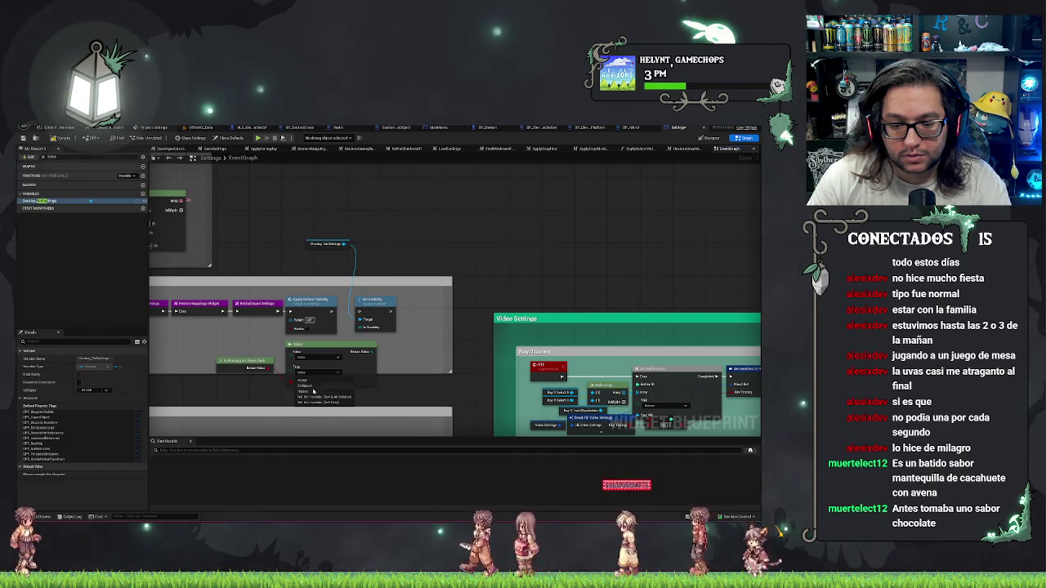
pyautogui.click(305, 387)
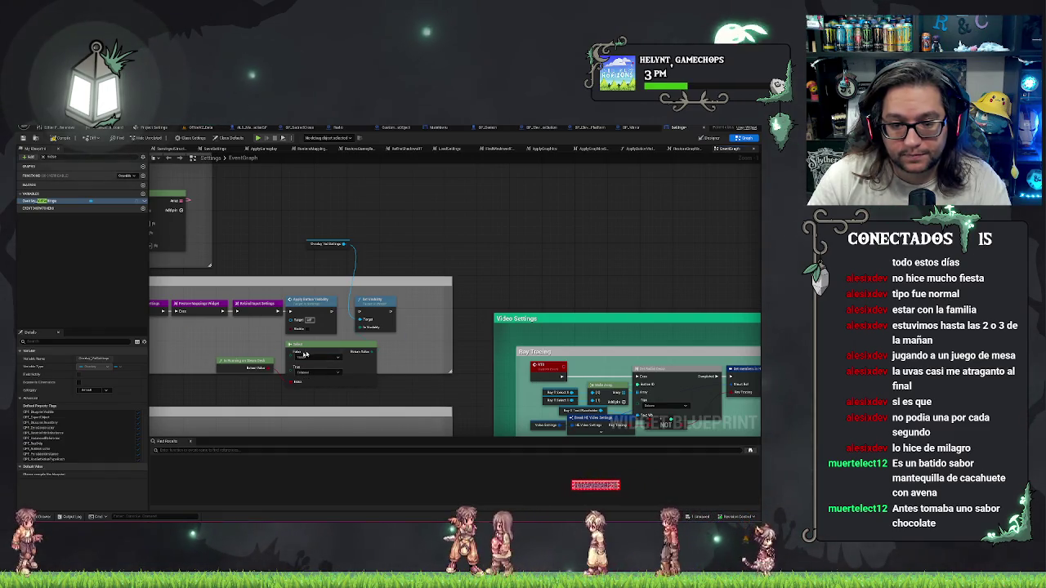
# Align the Select, overlay variable and Steam Deck nodes, then save the Settings widget.
pyautogui.moveTo(314, 345)
pyautogui.mouseDown()
pyautogui.moveTo(208, 328)
pyautogui.moveTo(216, 326)
pyautogui.mouseUp()
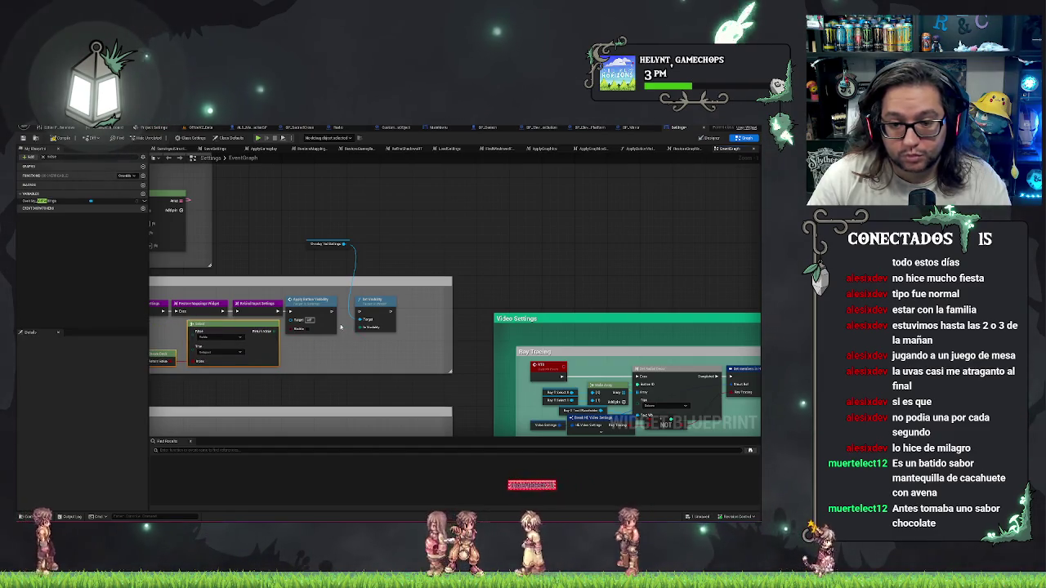
pyautogui.moveTo(307, 243); pyautogui.dragTo(297, 341)
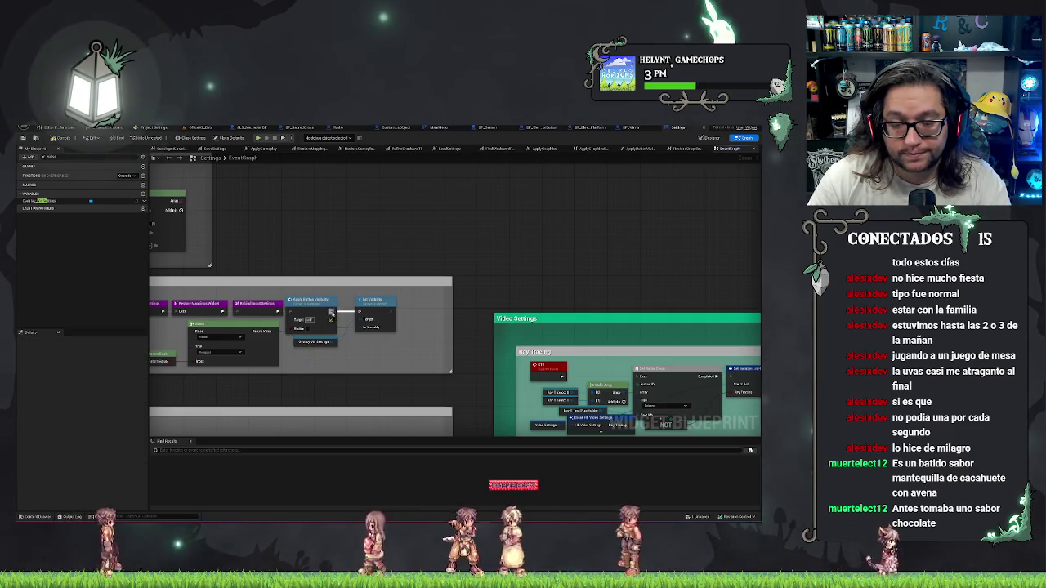
pyautogui.moveTo(411, 217); pyautogui.dragTo(570, 203)
pyautogui.click(320, 335)
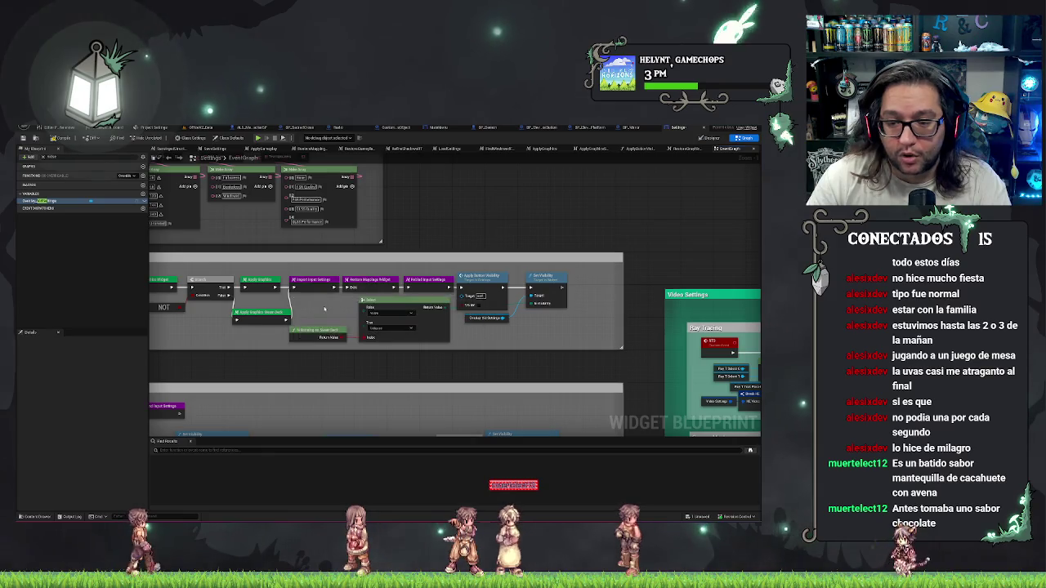
pyautogui.moveTo(320, 335); pyautogui.dragTo(325, 332)
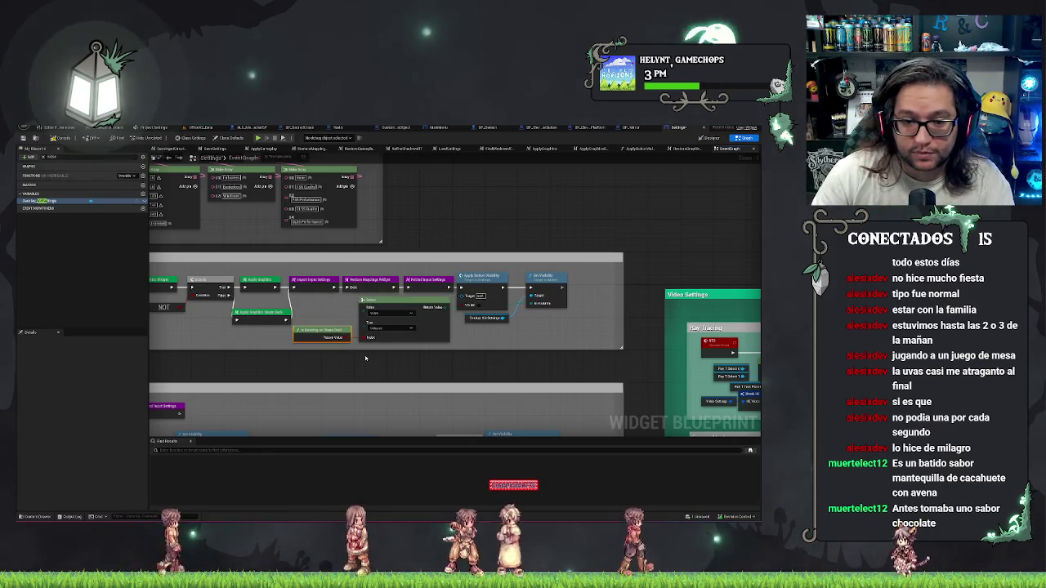
pyautogui.click(93, 220)
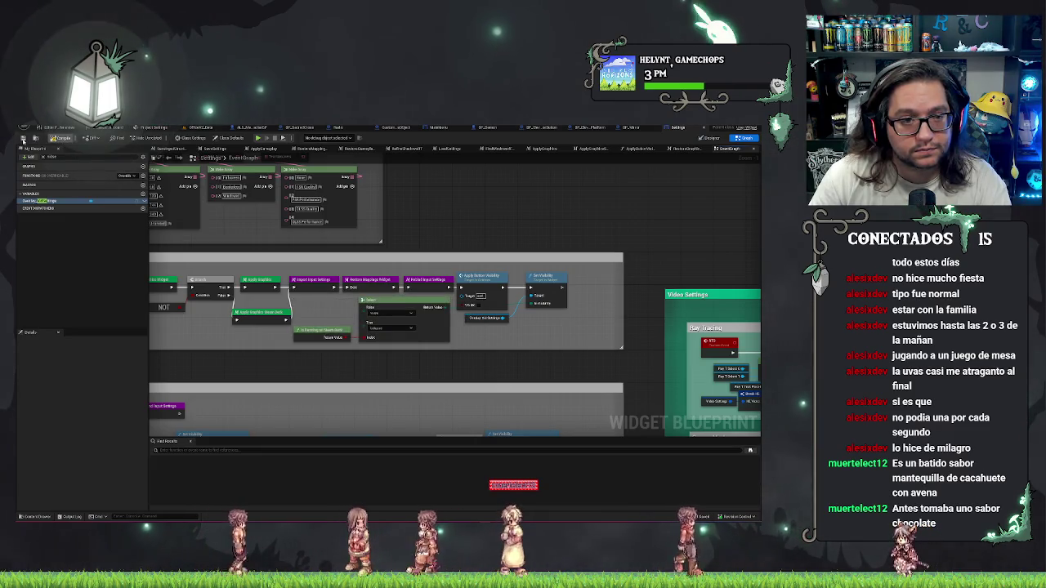
pyautogui.click(23, 139)
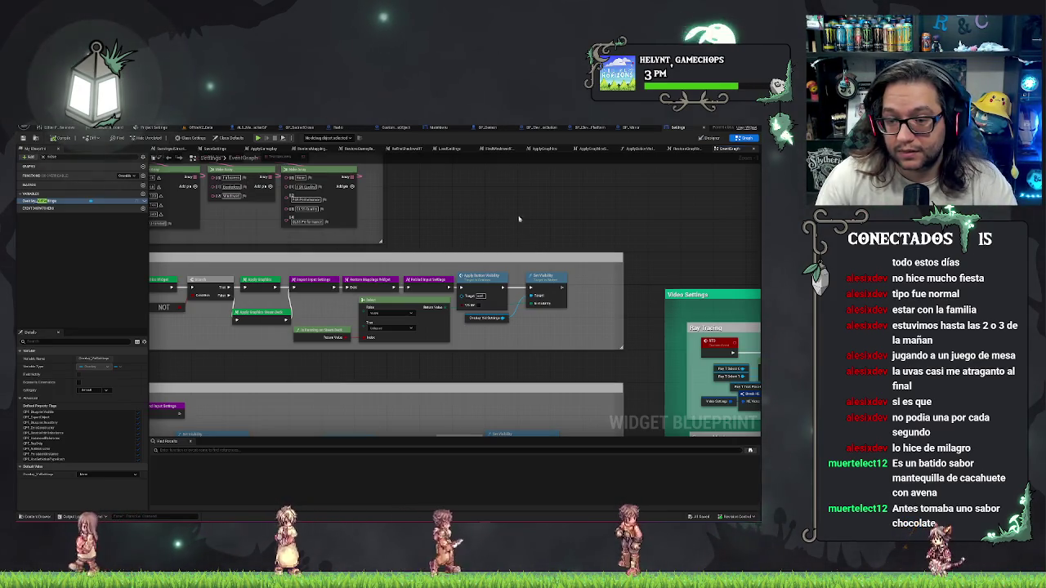
# Shift the Apply Button Visibility, Select and Set Visibility nodes into one aligned row.
pyautogui.click(482, 282)
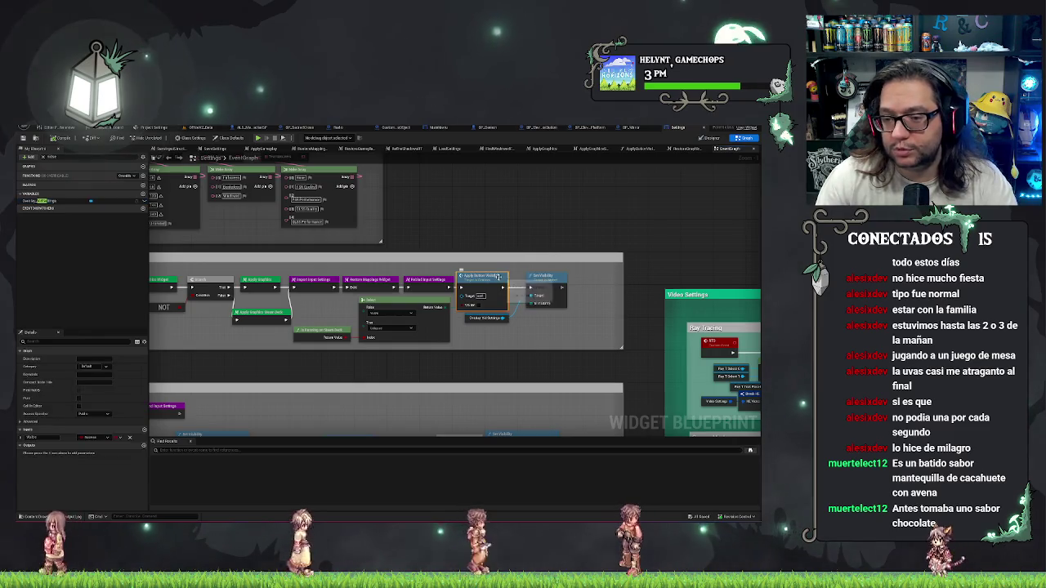
pyautogui.moveTo(483, 282); pyautogui.dragTo(489, 282)
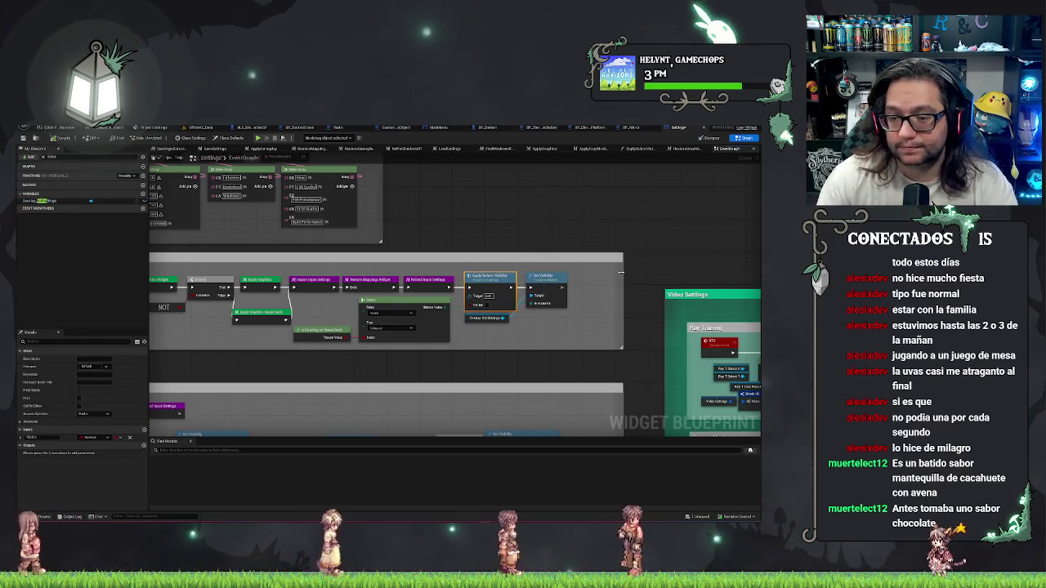
pyautogui.moveTo(330, 296); pyautogui.dragTo(569, 339)
pyautogui.moveTo(491, 278); pyautogui.dragTo(520, 275)
pyautogui.click(527, 278)
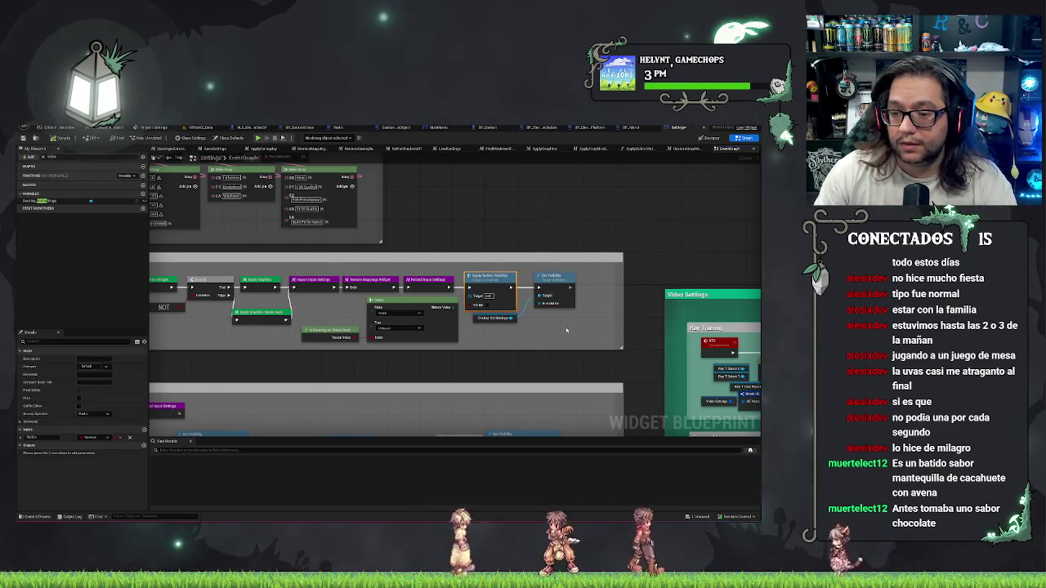
pyautogui.click(561, 347)
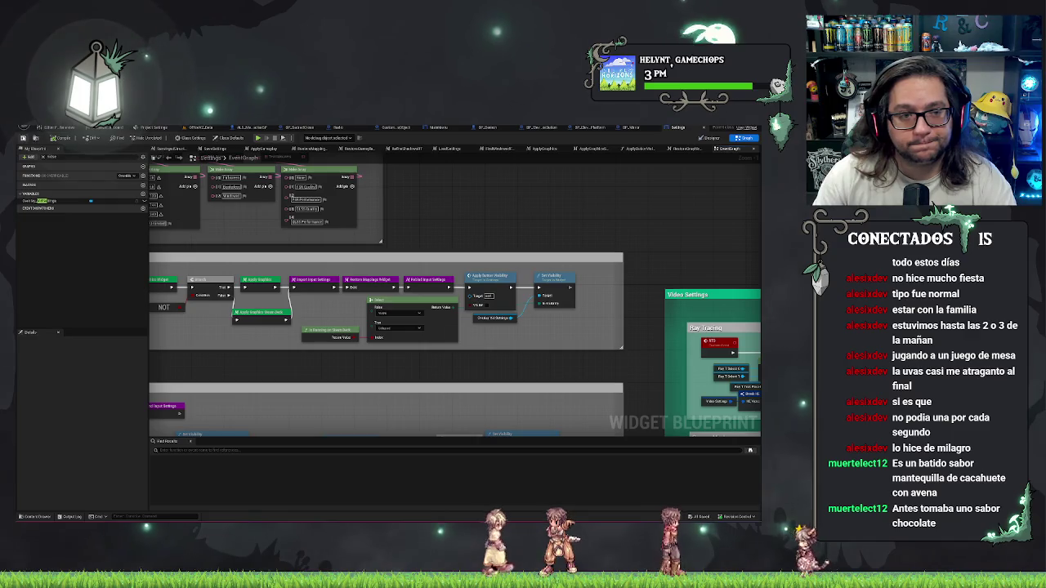
pyautogui.moveTo(569, 229)
pyautogui.mouseDown()
pyautogui.moveTo(739, 236)
pyautogui.moveTo(594, 233)
pyautogui.mouseUp()
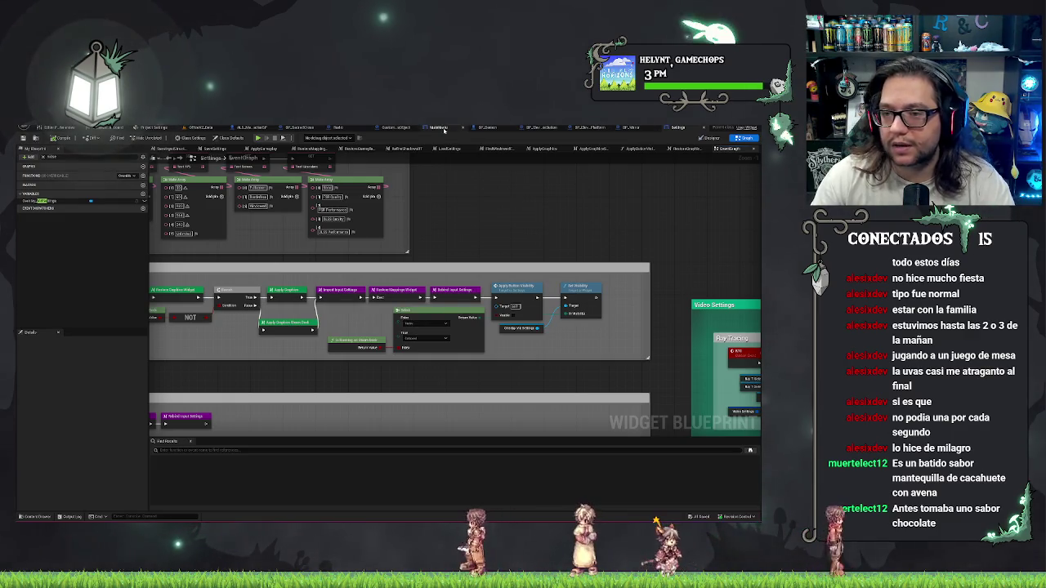
# Open the MainMenu widget and switch to its EventGraph.
pyautogui.click(436, 127)
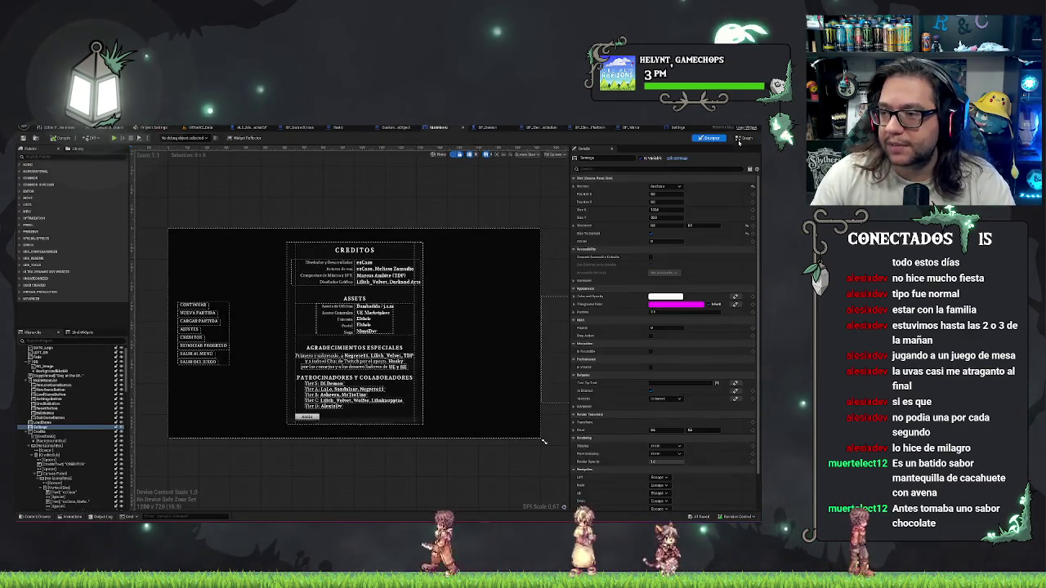
pyautogui.hotkey('shift', 'F4')
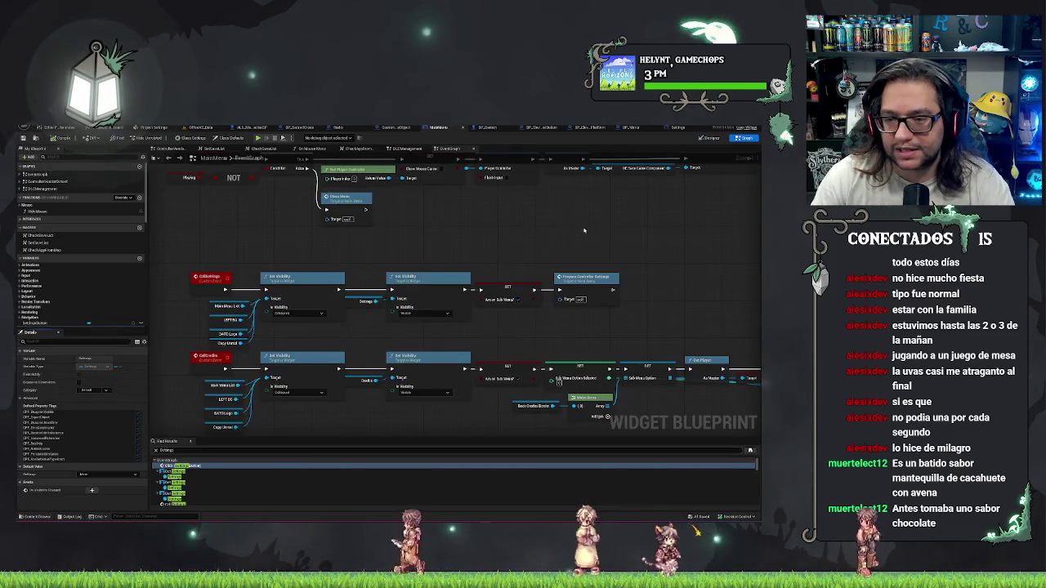
pyautogui.scroll(-8, 584, 231)
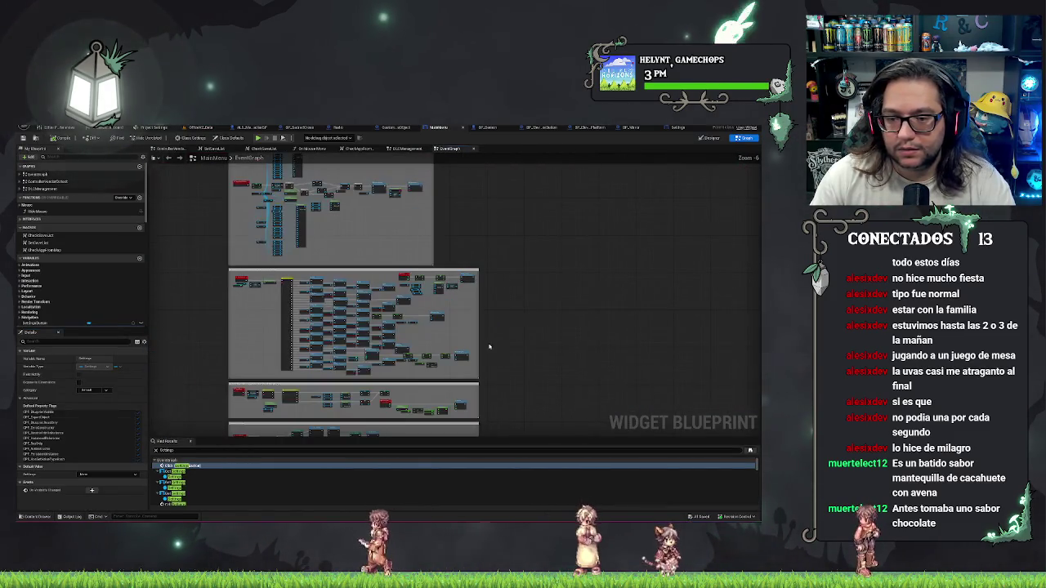
pyautogui.scroll(6, 489, 347)
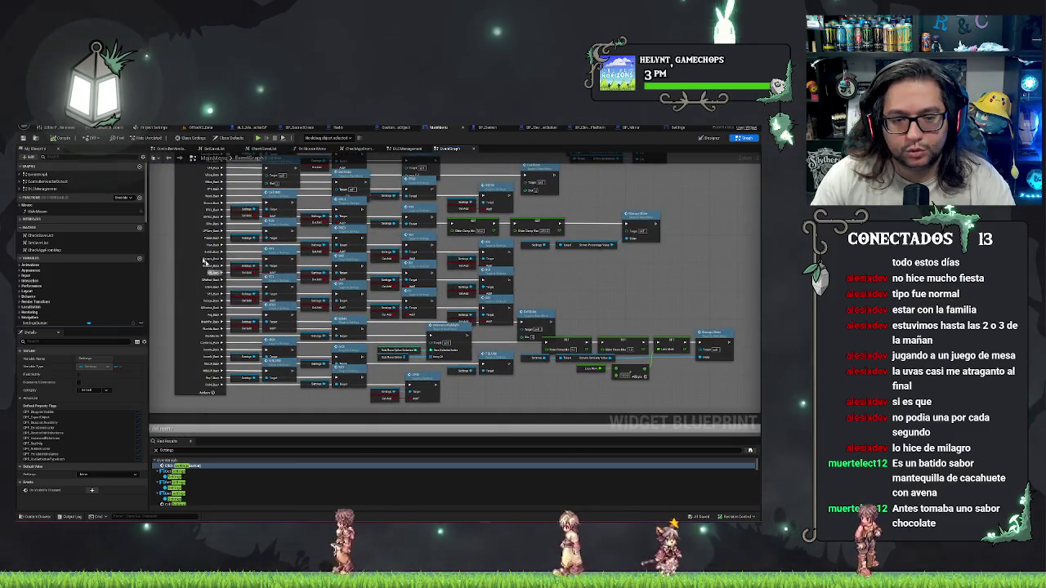
pyautogui.scroll(2, 282, 349)
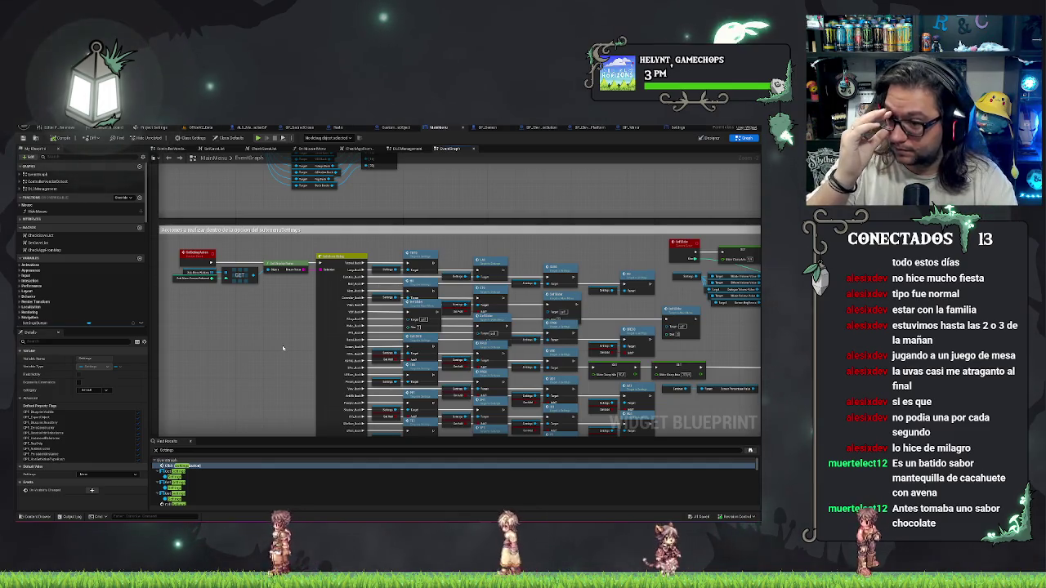
# Pan through the controller-adapted settings menu nodes and the comment groups around them.
pyautogui.moveTo(455, 252); pyautogui.dragTo(455, 415)
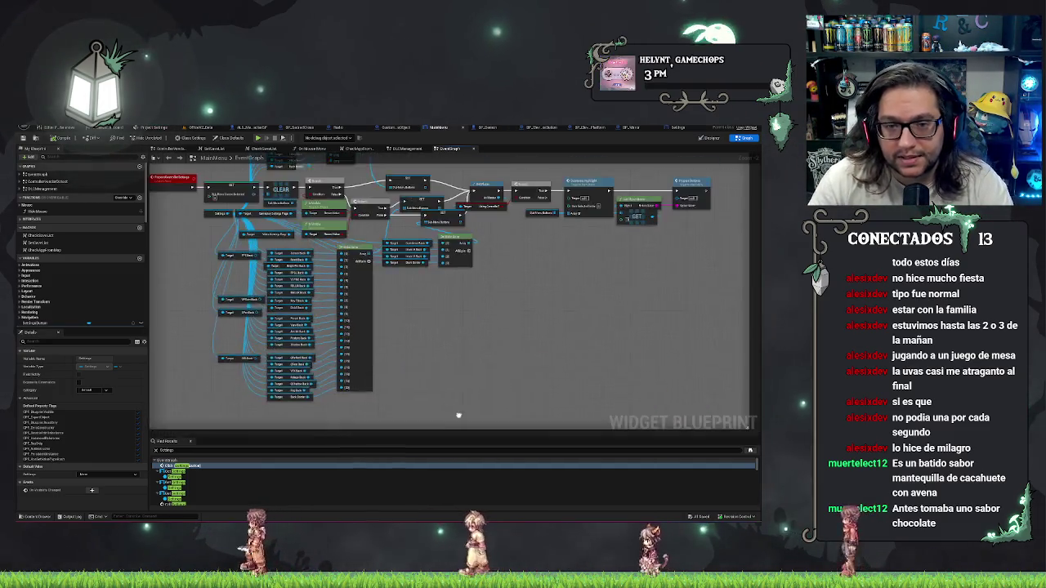
pyautogui.moveTo(191, 210); pyautogui.dragTo(318, 321)
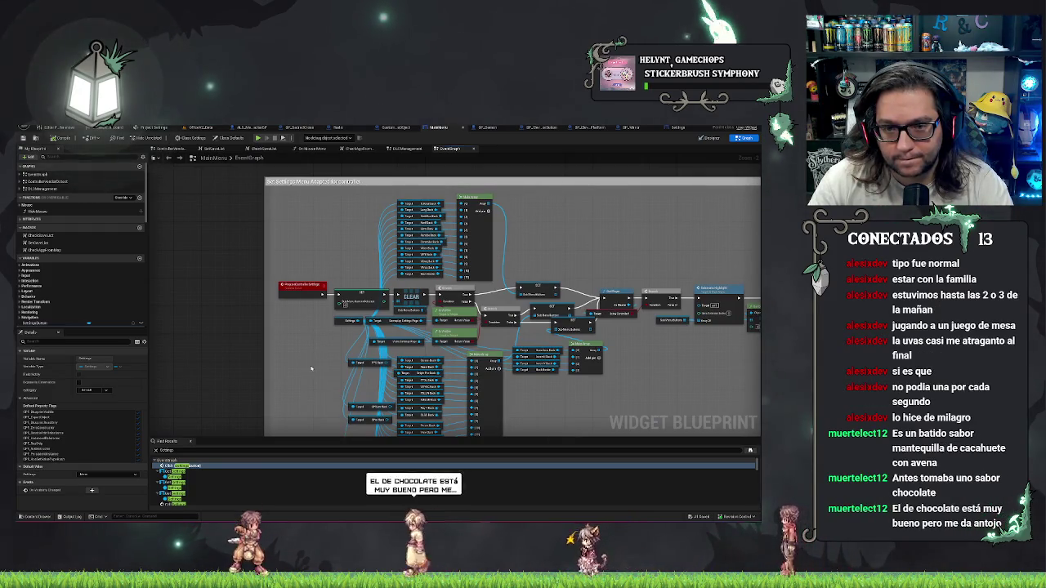
pyautogui.scroll(-6, 310, 365)
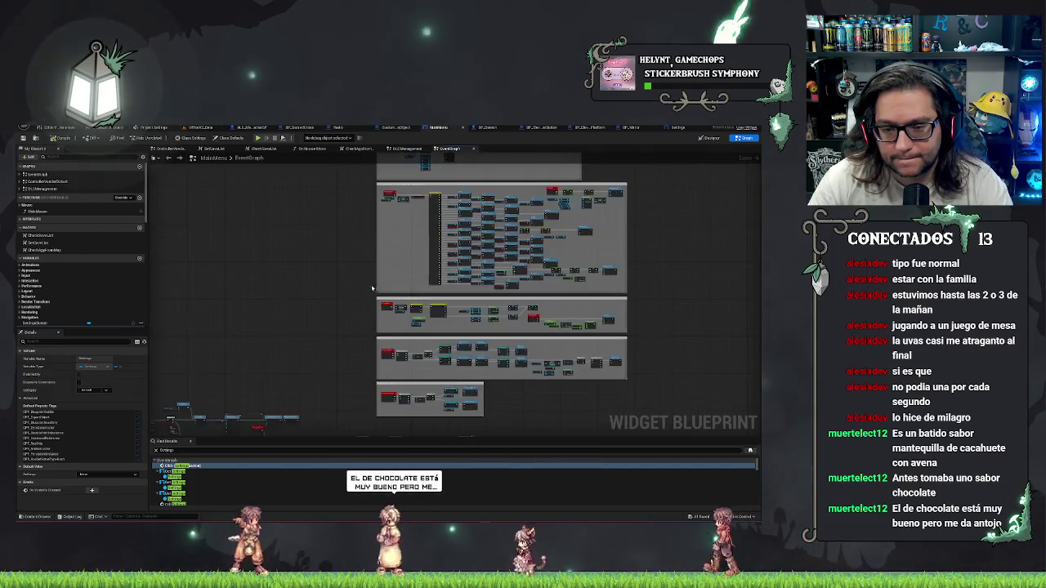
pyautogui.scroll(5, 382, 353)
pyautogui.moveTo(355, 366); pyautogui.dragTo(254, 285)
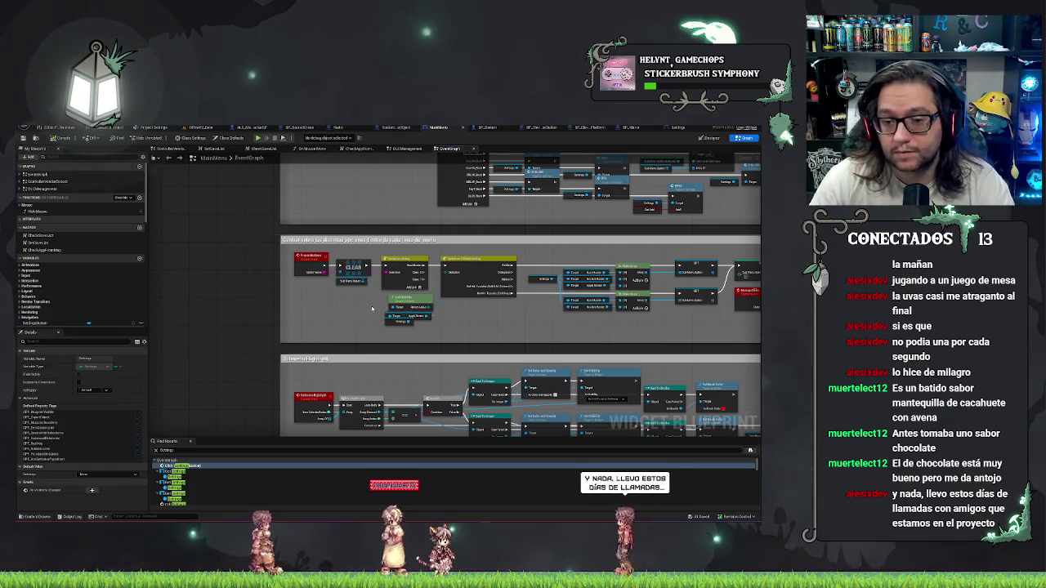
pyautogui.moveTo(372, 309); pyautogui.dragTo(227, 305)
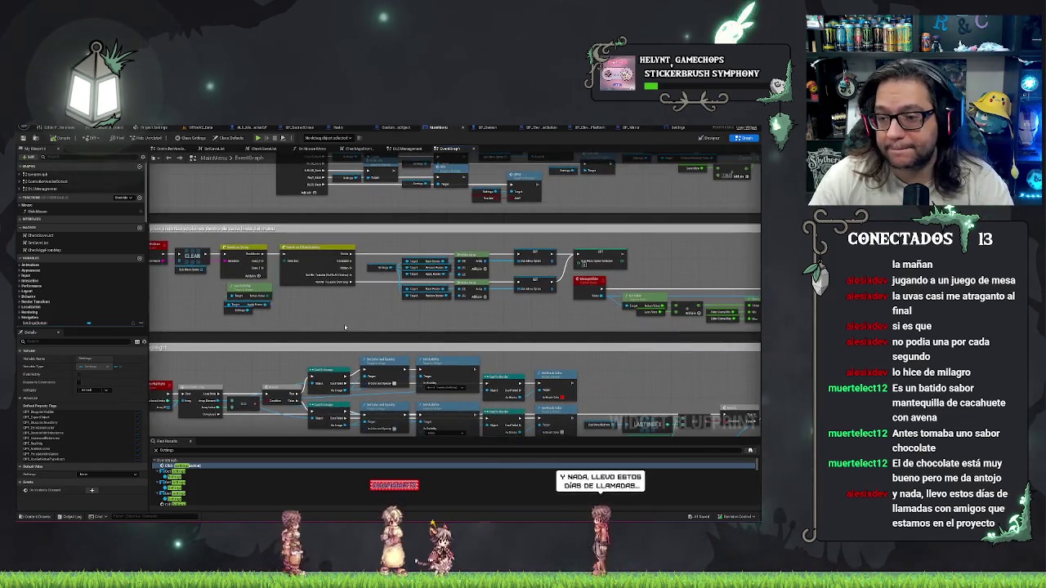
pyautogui.moveTo(345, 327); pyautogui.dragTo(412, 325)
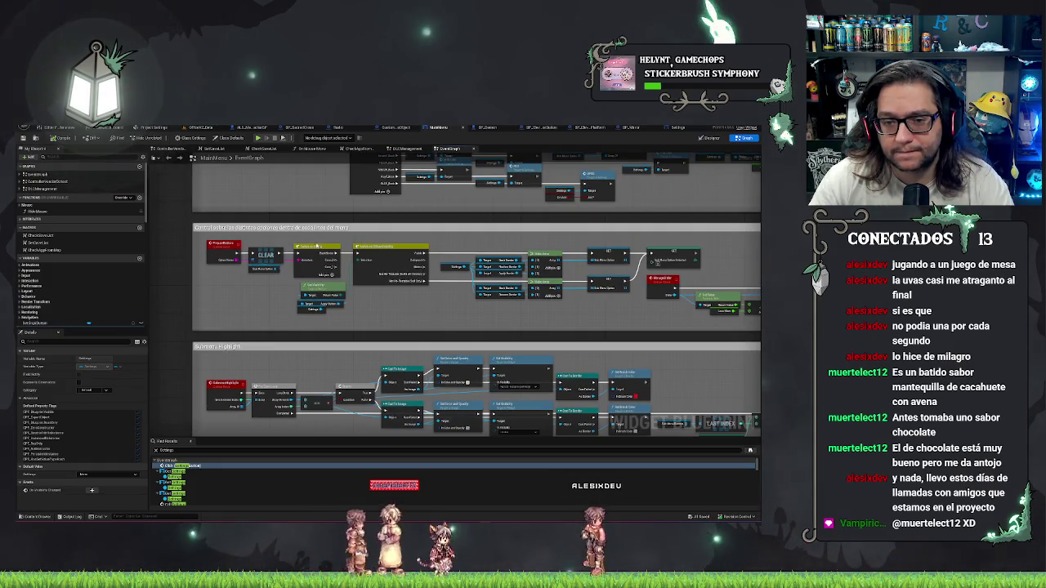
# Select the MainMenu Switch node and apply a new pin option from the Details panel.
pyautogui.click(322, 249)
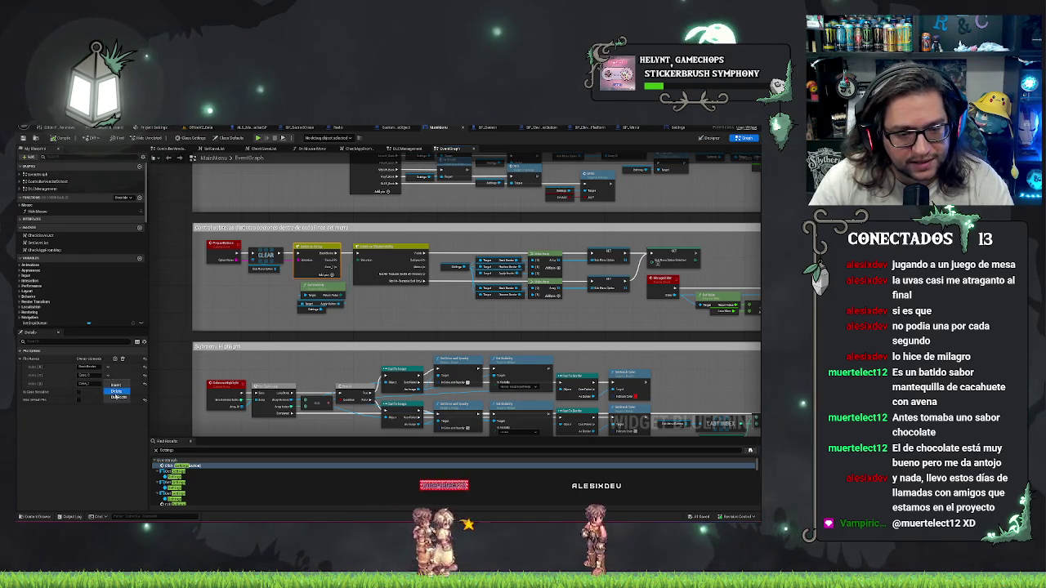
pyautogui.click(116, 392)
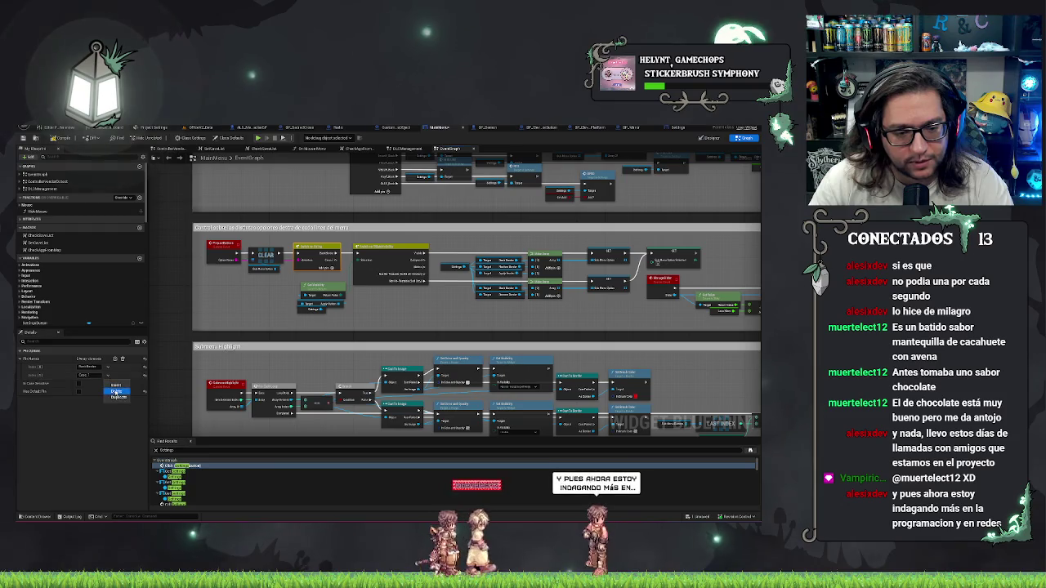
pyautogui.click(116, 392)
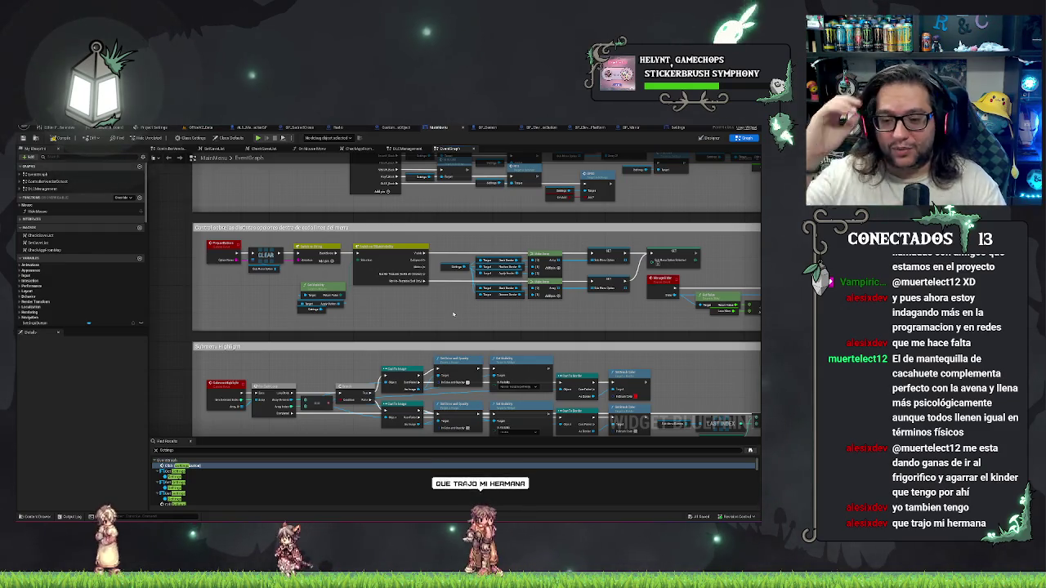
# Pan through the lower MainMenu node groups, nudging Set Visibility and centring Controller Highlight.
pyautogui.moveTo(505, 320); pyautogui.dragTo(593, 331)
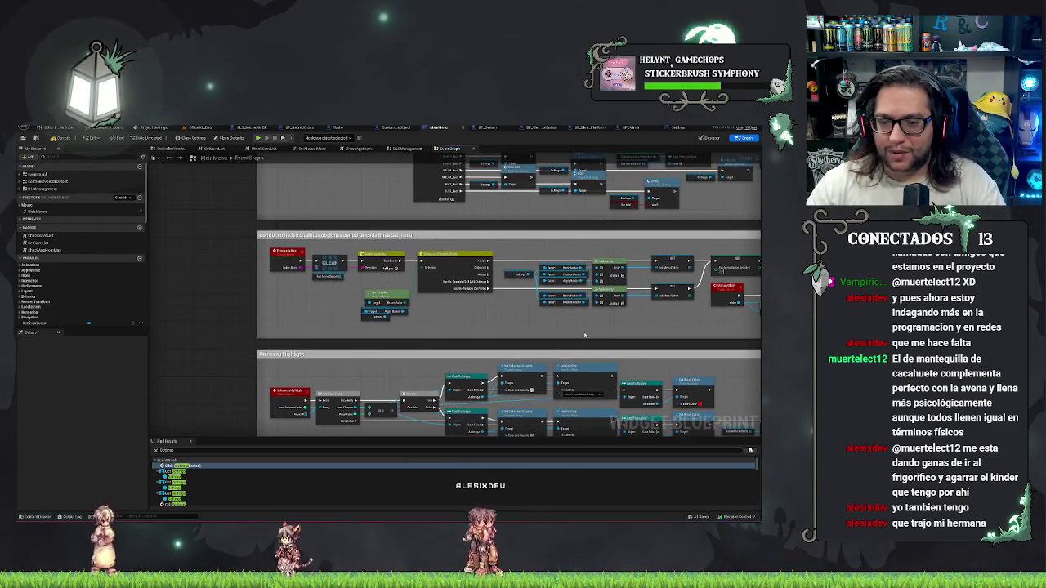
pyautogui.moveTo(669, 346); pyautogui.dragTo(415, 342)
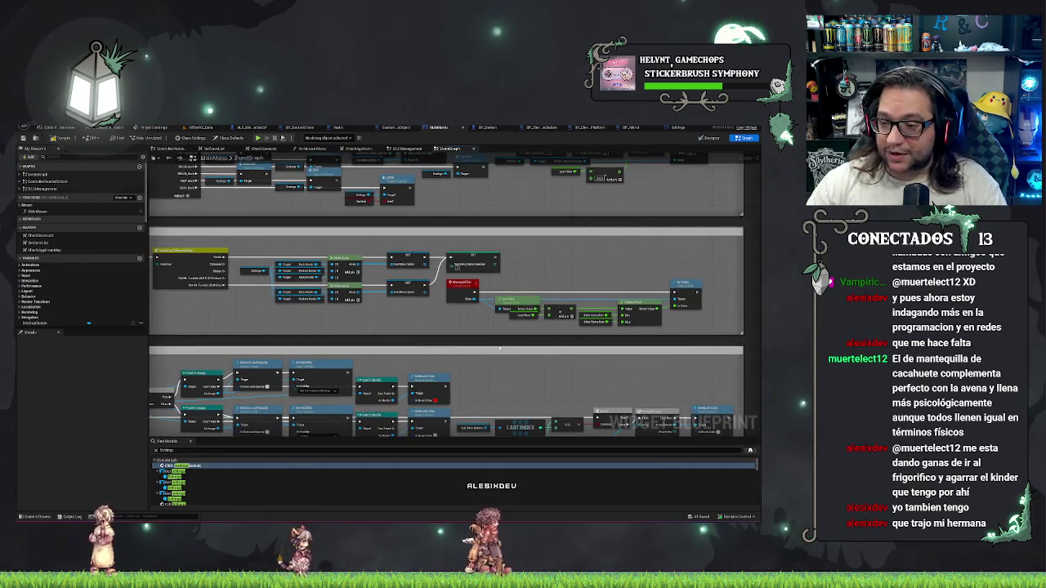
pyautogui.moveTo(499, 348); pyautogui.dragTo(651, 352)
pyautogui.moveTo(585, 340); pyautogui.dragTo(646, 281)
pyautogui.moveTo(396, 305)
pyautogui.mouseDown()
pyautogui.moveTo(403, 275)
pyautogui.moveTo(390, 262)
pyautogui.mouseUp()
pyautogui.moveTo(401, 221); pyautogui.dragTo(389, 209)
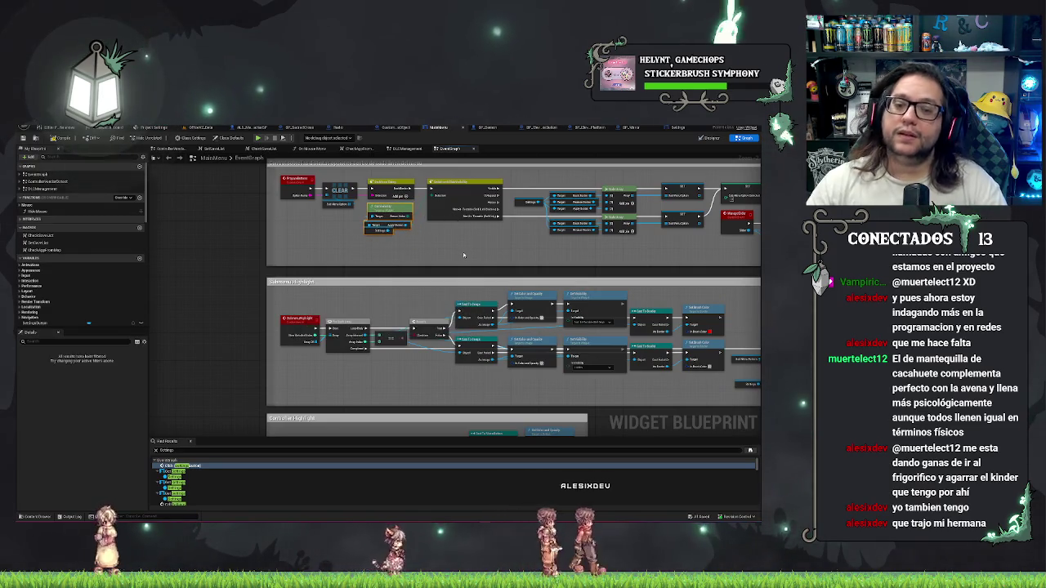
pyautogui.moveTo(391, 381); pyautogui.dragTo(400, 298)
pyautogui.moveTo(203, 367)
pyautogui.mouseDown()
pyautogui.moveTo(347, 234)
pyautogui.moveTo(349, 265)
pyautogui.moveTo(260, 272)
pyautogui.mouseUp()
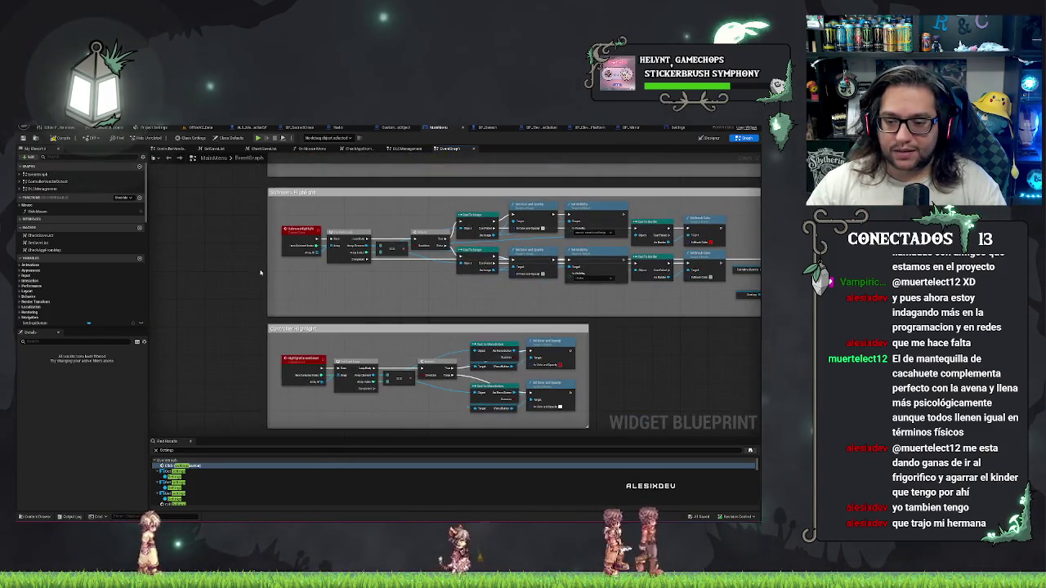
# Review the Button Confirm for Menu row, then jump to the L/R For switching tabs logic.
pyautogui.scroll(-10, 261, 272)
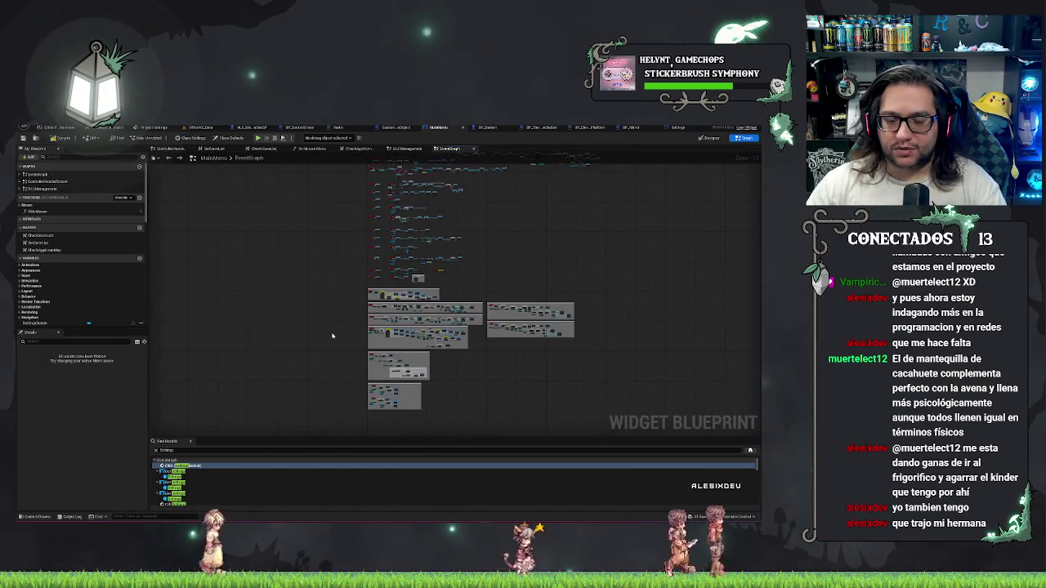
pyautogui.scroll(4, 330, 326)
pyautogui.scroll(5, 449, 335)
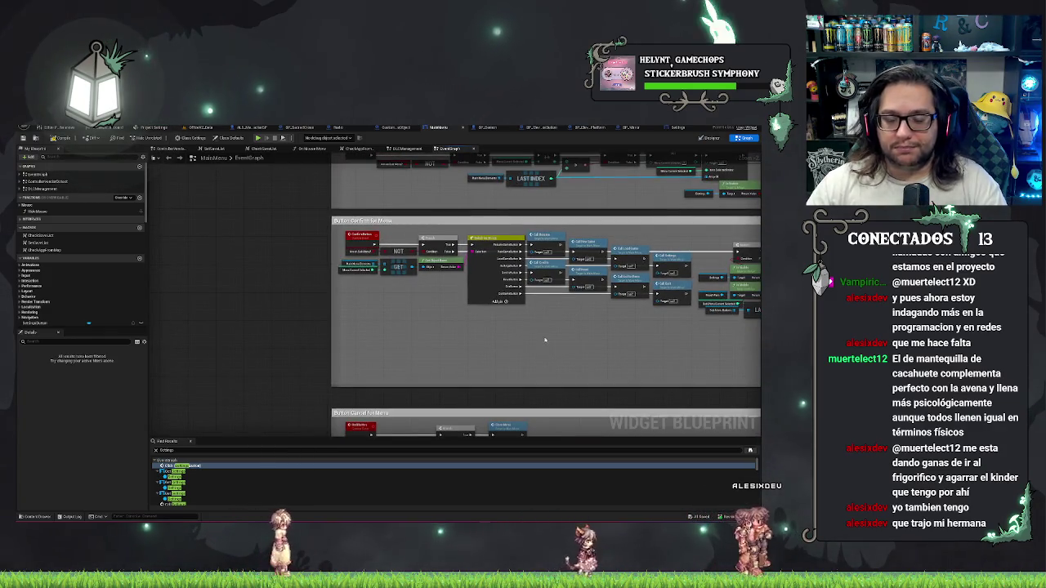
pyautogui.moveTo(544, 340); pyautogui.dragTo(389, 362)
pyautogui.moveTo(303, 374)
pyautogui.mouseDown()
pyautogui.moveTo(351, 362)
pyautogui.moveTo(333, 268)
pyautogui.moveTo(433, 259)
pyautogui.moveTo(433, 328)
pyautogui.mouseUp()
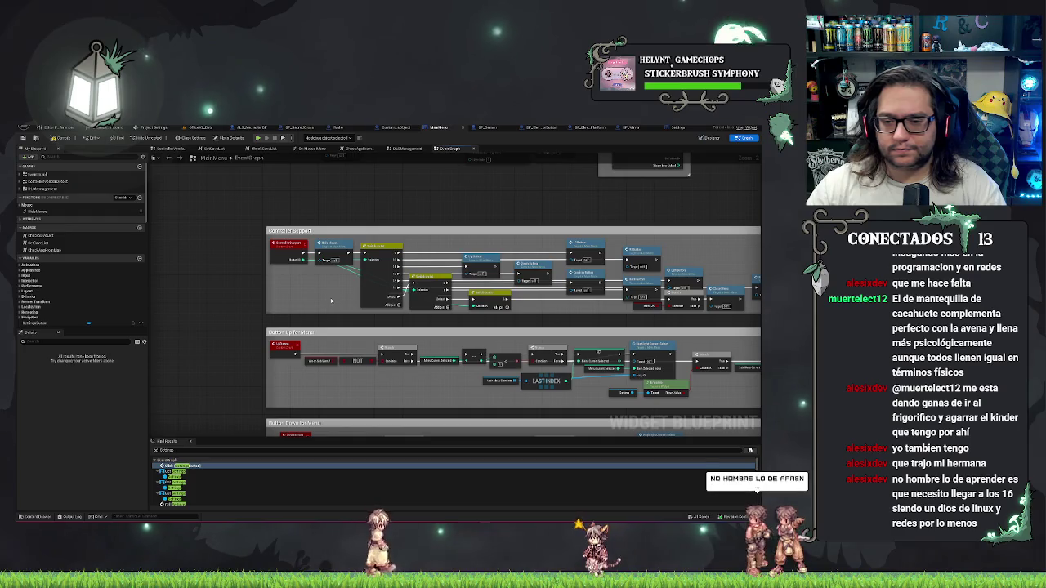
pyautogui.scroll(2, 329, 298)
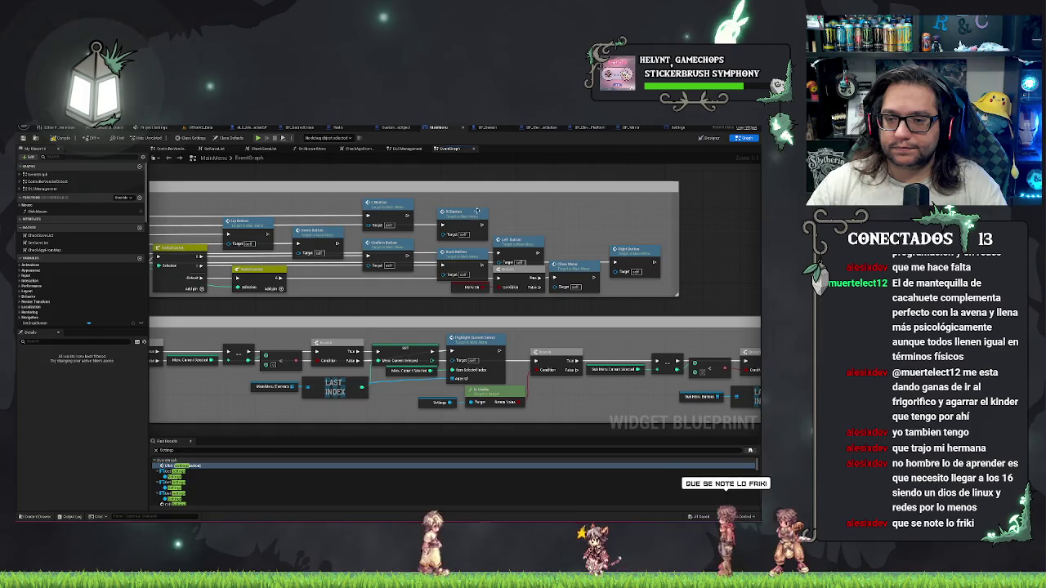
pyautogui.doubleClick(390, 204)
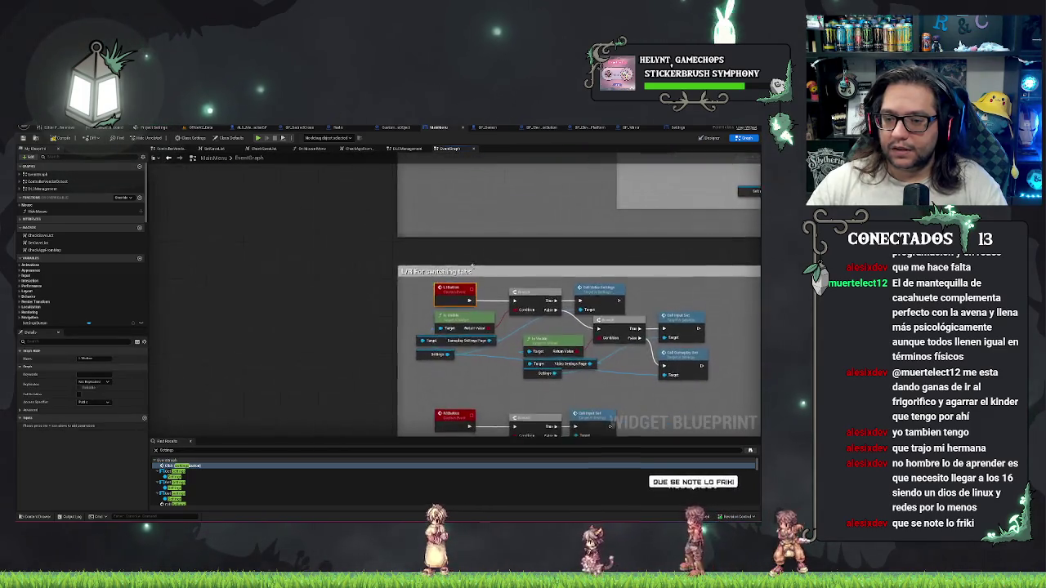
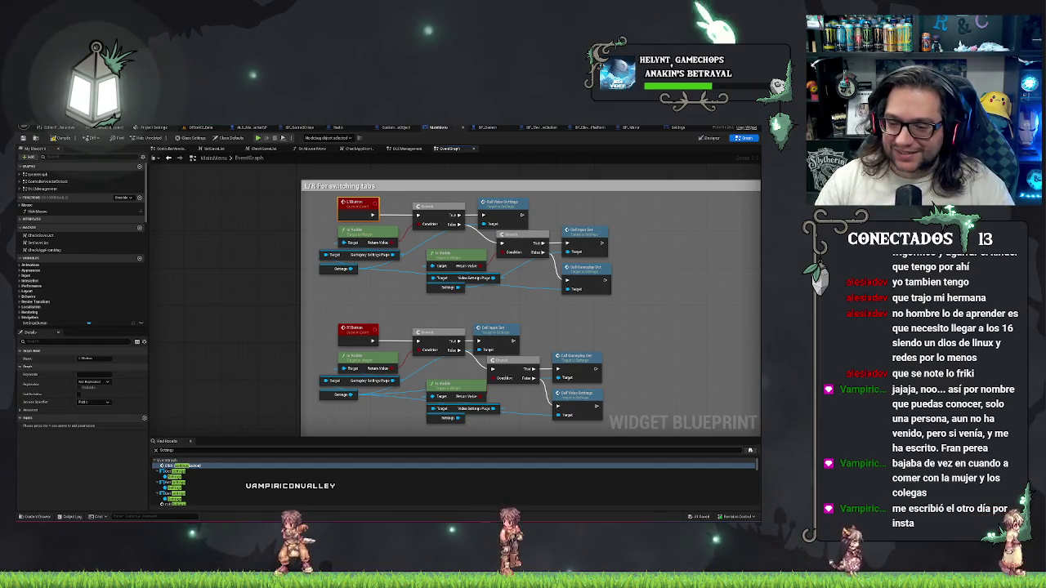
# Pan the graph to frame the tab-switching node groups and their comment header.
pyautogui.moveTo(546, 323); pyautogui.dragTo(513, 307)
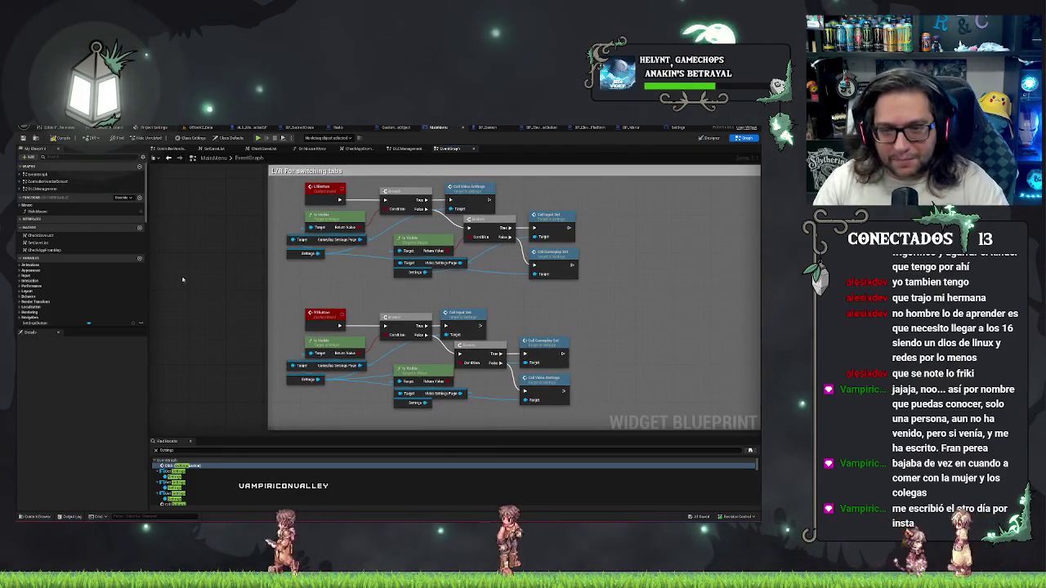
pyautogui.moveTo(289, 240); pyautogui.dragTo(295, 269)
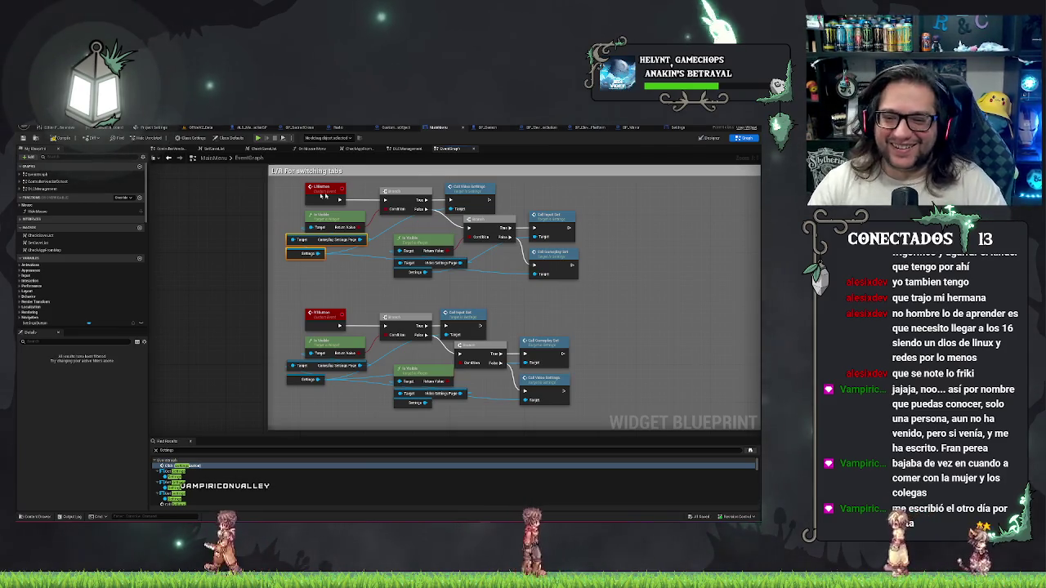
pyautogui.moveTo(596, 306); pyautogui.dragTo(553, 357)
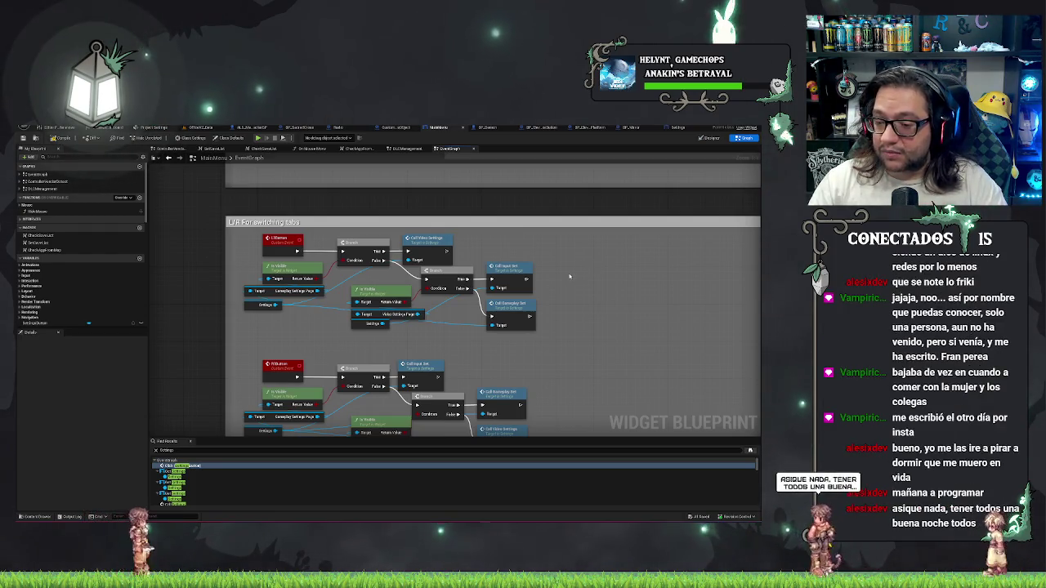
pyautogui.scroll(-2, 569, 276)
pyautogui.scroll(2, 527, 290)
pyautogui.scroll(-1, 527, 291)
pyautogui.scroll(1, 538, 336)
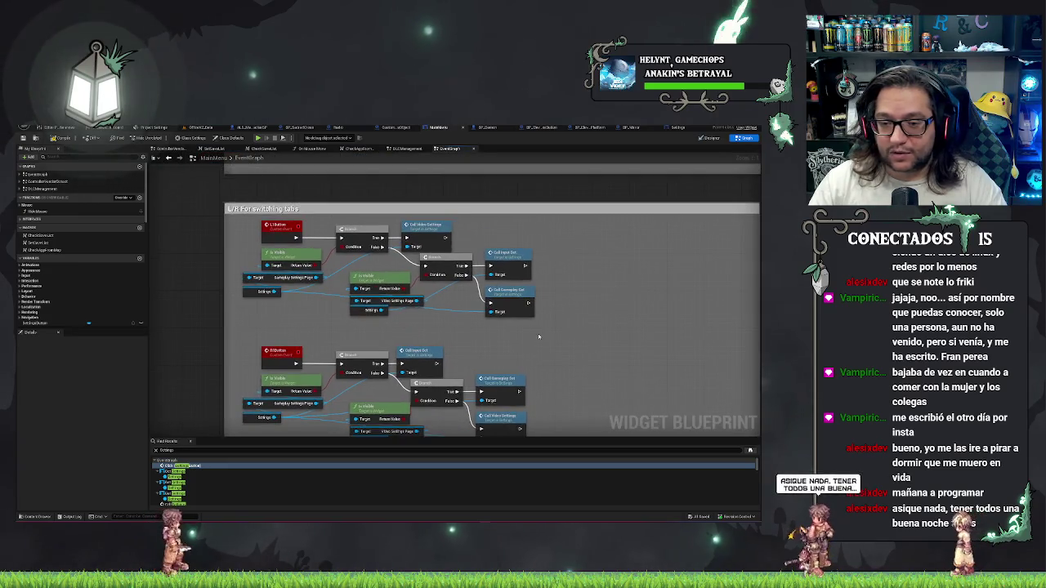
pyautogui.moveTo(539, 336); pyautogui.dragTo(509, 303)
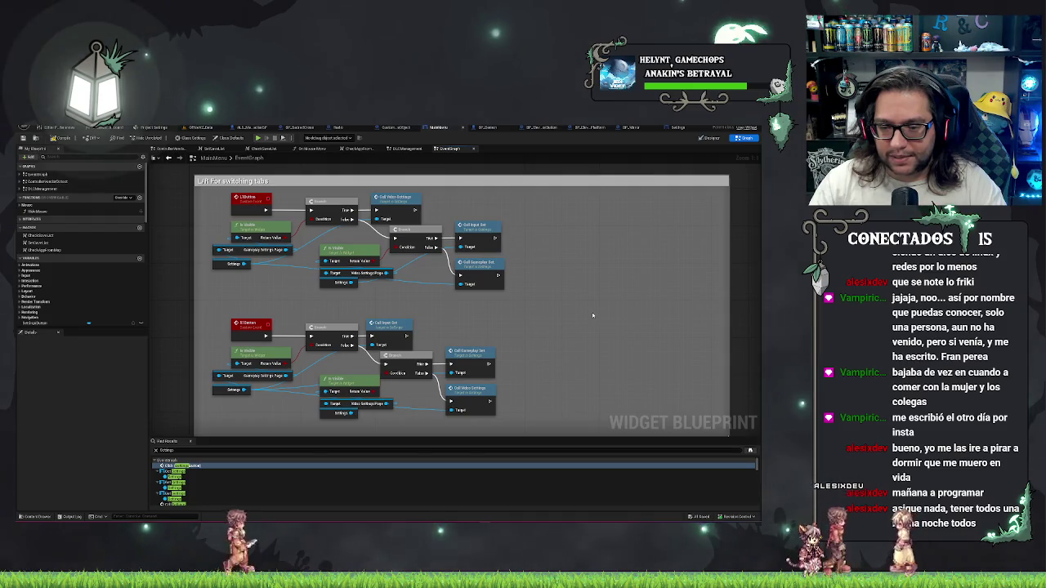
pyautogui.moveTo(500, 355); pyautogui.dragTo(584, 357)
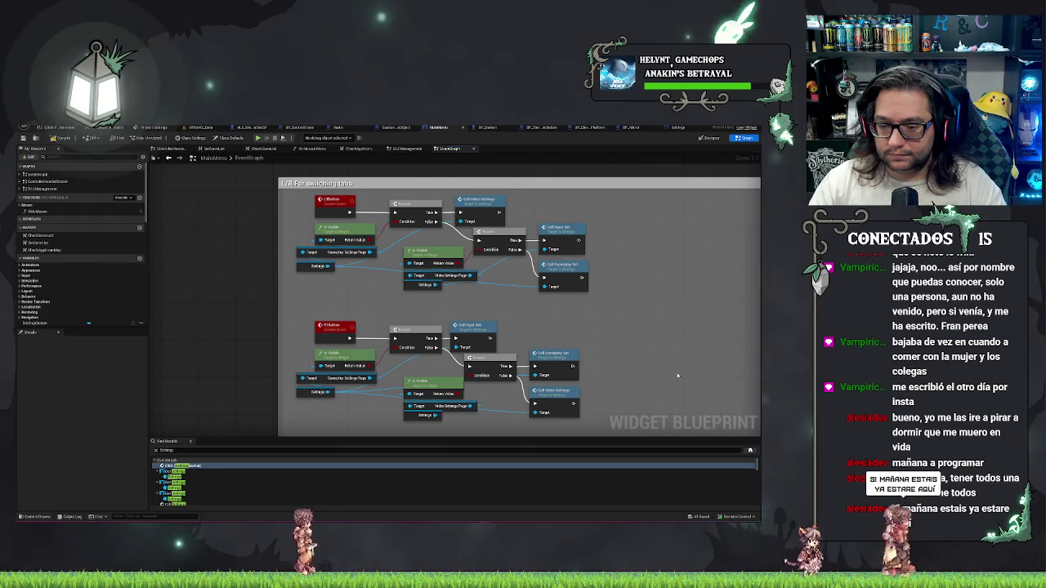
pyautogui.moveTo(672, 367); pyautogui.dragTo(664, 308)
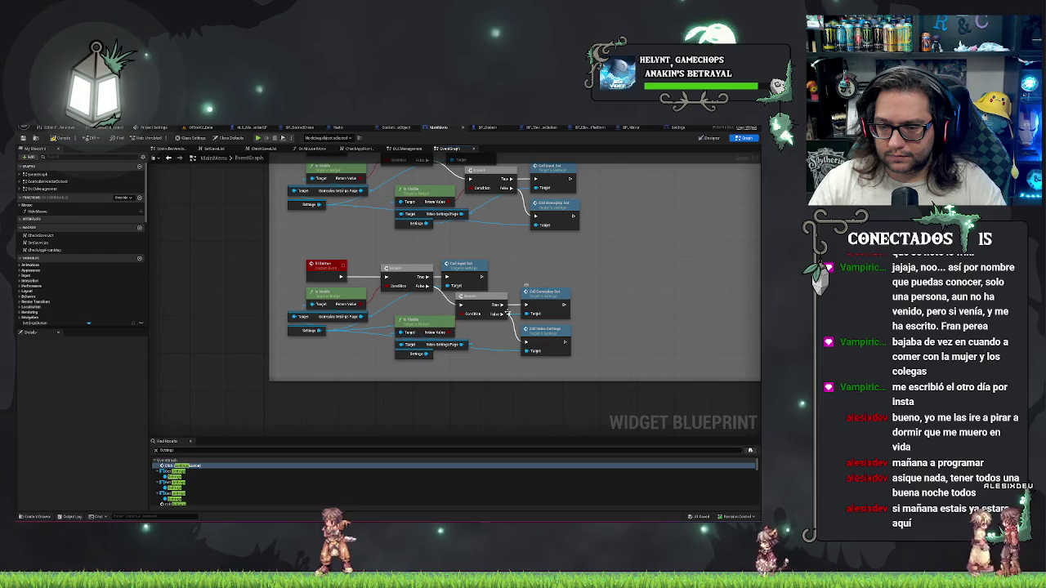
pyautogui.moveTo(612, 255)
pyautogui.mouseDown()
pyautogui.moveTo(561, 234)
pyautogui.moveTo(488, 330)
pyautogui.mouseUp()
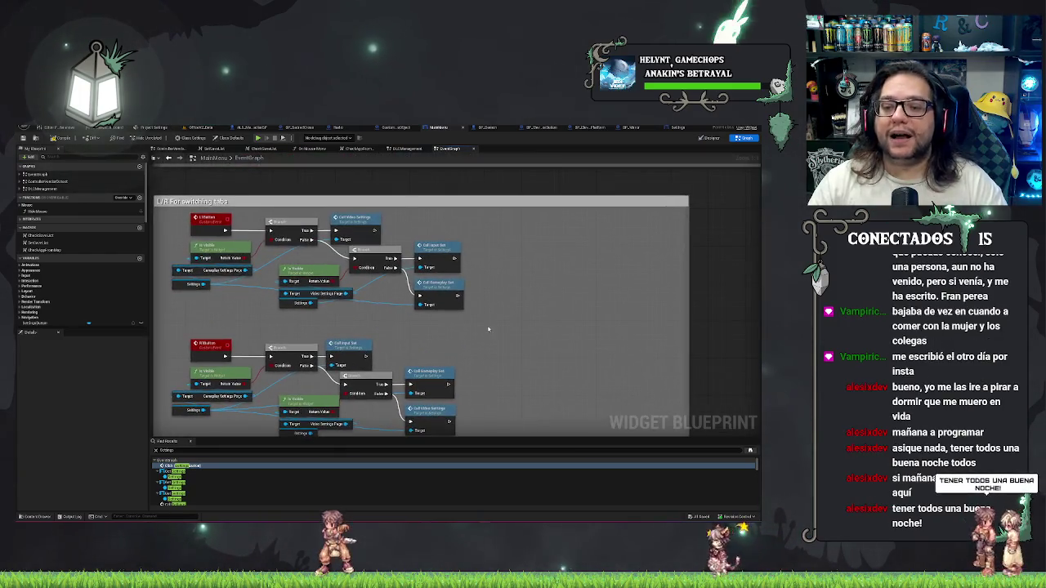
# Add an Is Running on Steam Deck node beside the lower Branch.
pyautogui.rightClick(442, 338)
pyautogui.write('isval')
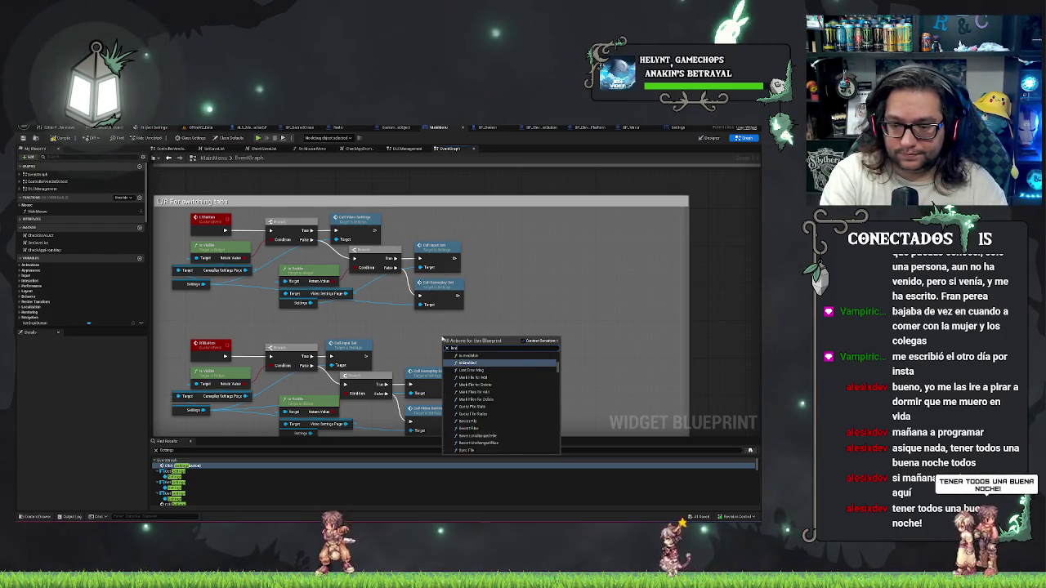
pyautogui.write('stea')
pyautogui.press('Down')
pyautogui.press('Down')
pyautogui.press('Return')
pyautogui.moveTo(457, 339); pyautogui.dragTo(407, 331)
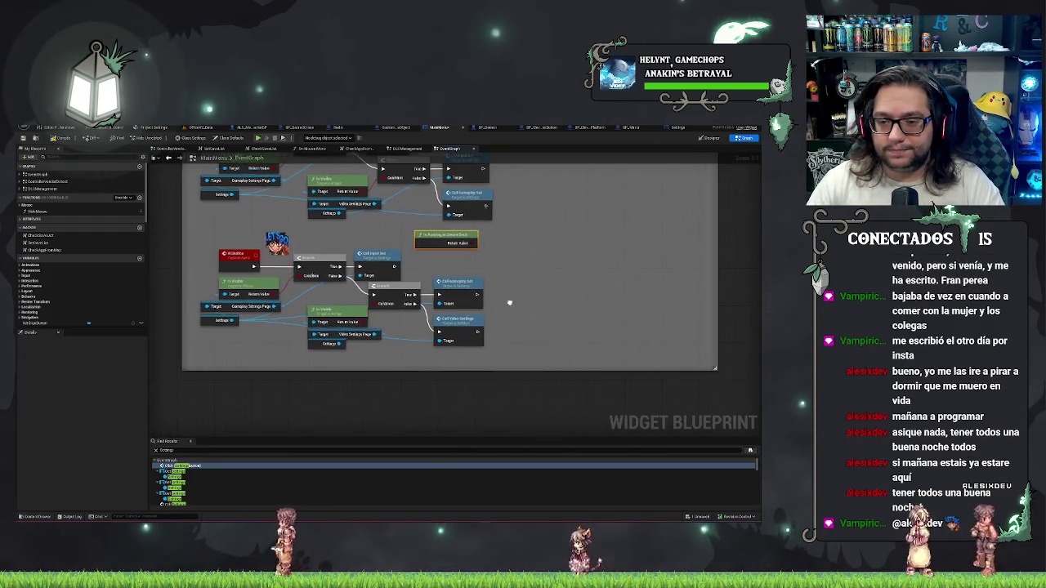
# Enlarge the comment box downward and paste a second Steam Deck node below the lower group.
pyautogui.moveTo(509, 303); pyautogui.dragTo(545, 284)
pyautogui.moveTo(465, 351); pyautogui.dragTo(474, 407)
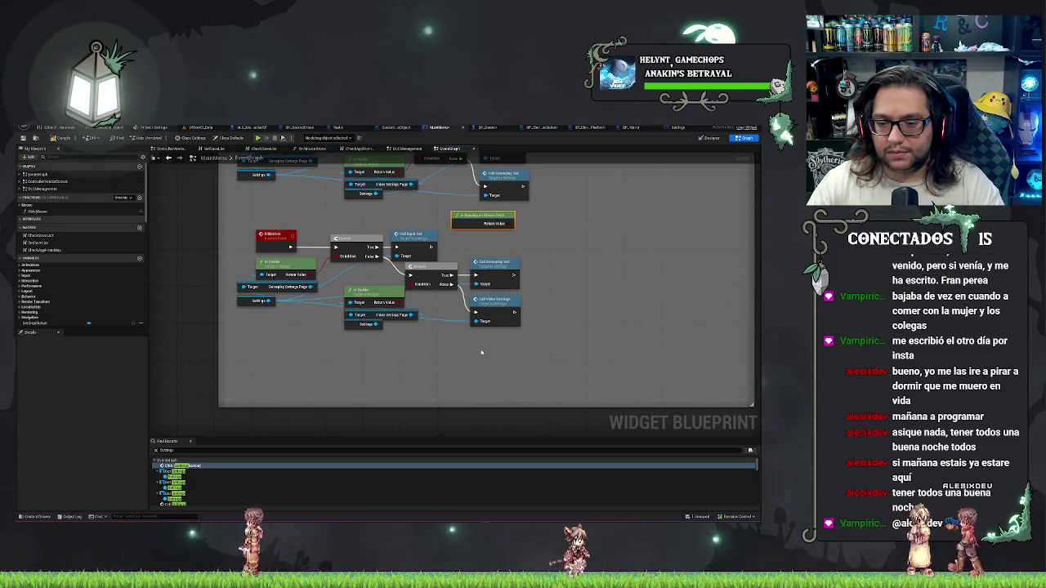
pyautogui.hotkey('ctrl', 'v')
pyautogui.moveTo(502, 347); pyautogui.dragTo(467, 423)
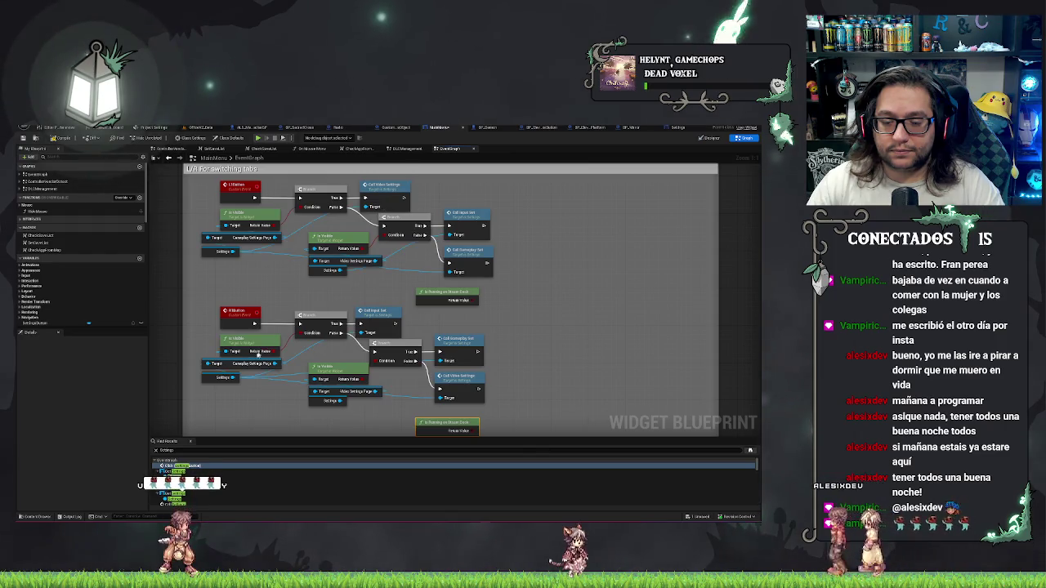
pyautogui.moveTo(520, 315); pyautogui.dragTo(682, 262)
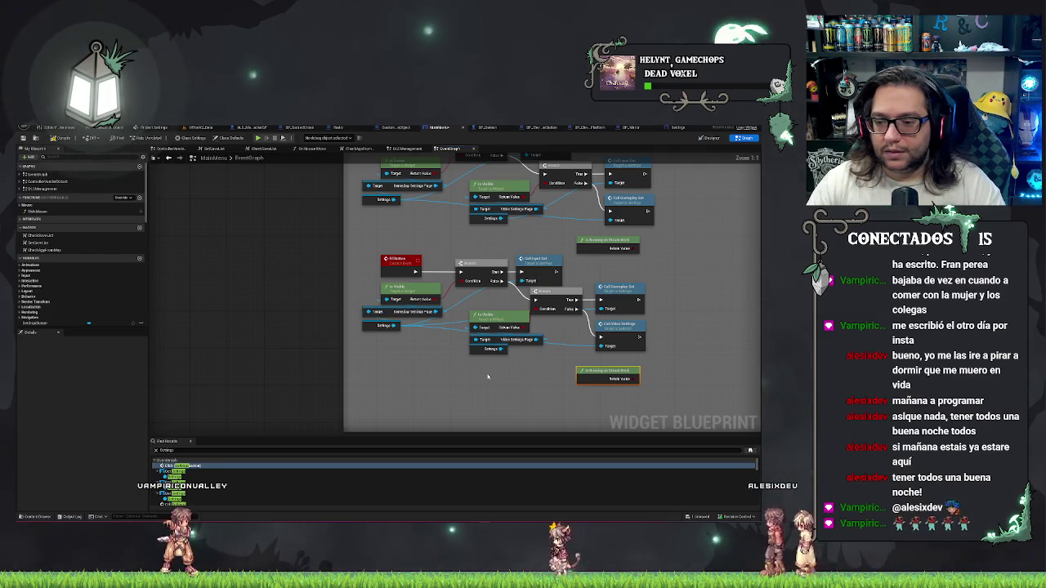
pyautogui.moveTo(434, 299); pyautogui.dragTo(394, 284)
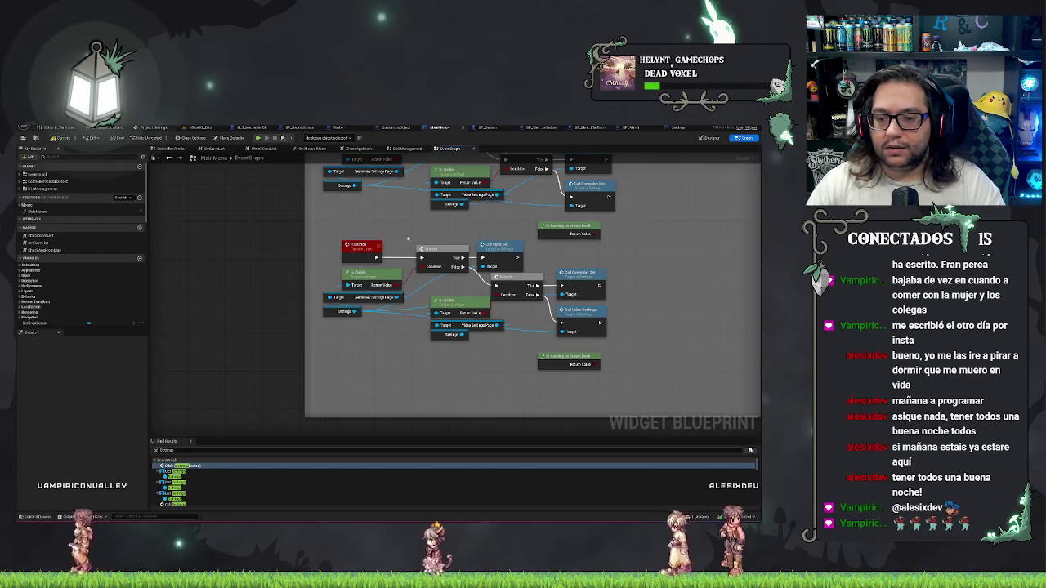
# Wire the prior Branch's False pin into a new Steam Deck Branch gating Call Video Settings, then tidy the nodes.
pyautogui.moveTo(466, 267); pyautogui.dragTo(496, 285)
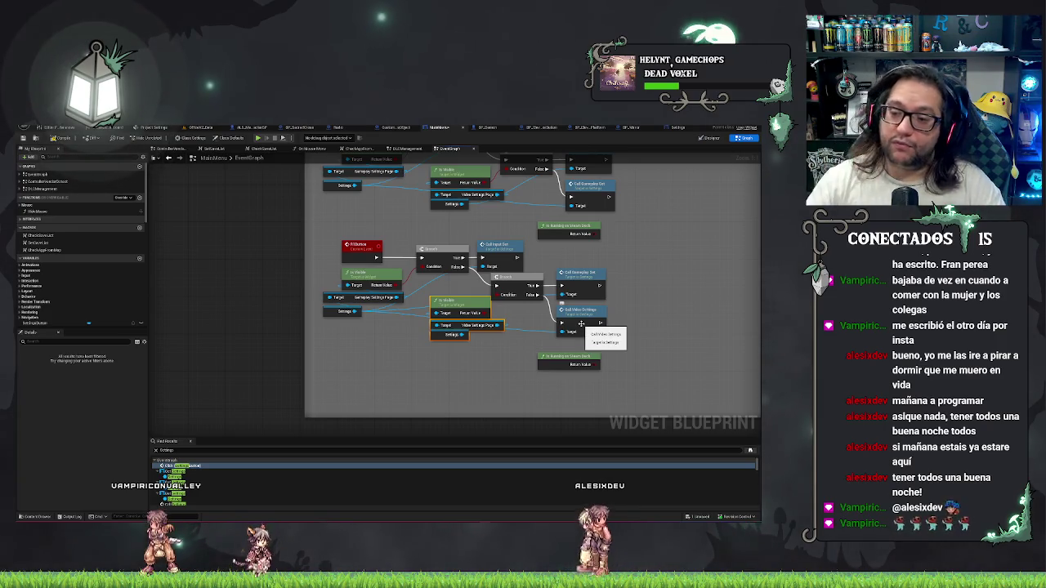
pyautogui.moveTo(597, 364)
pyautogui.mouseDown()
pyautogui.moveTo(623, 372)
pyautogui.moveTo(570, 339)
pyautogui.moveTo(552, 360)
pyautogui.mouseUp()
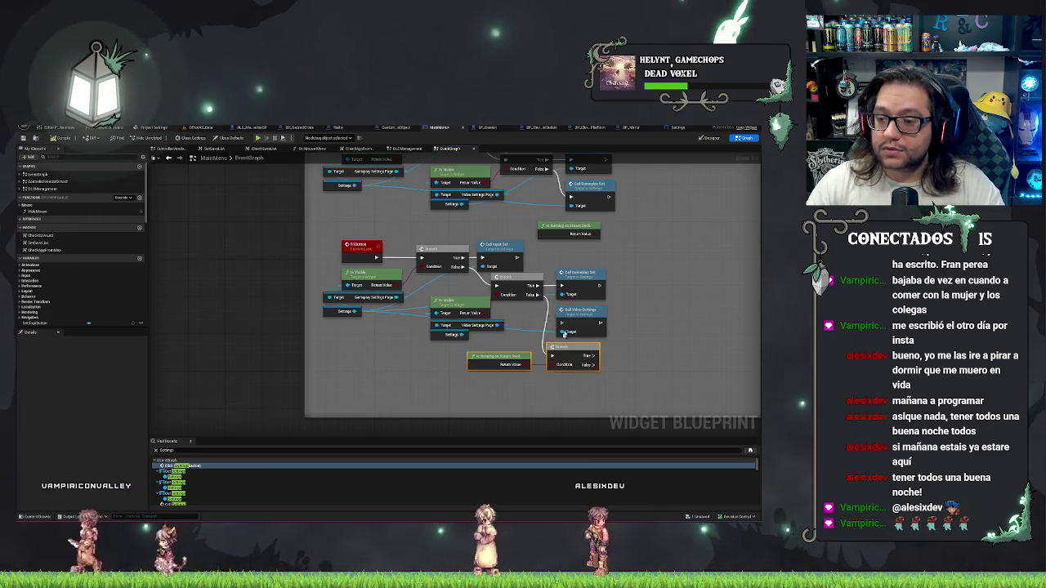
pyautogui.moveTo(582, 316); pyautogui.dragTo(653, 317)
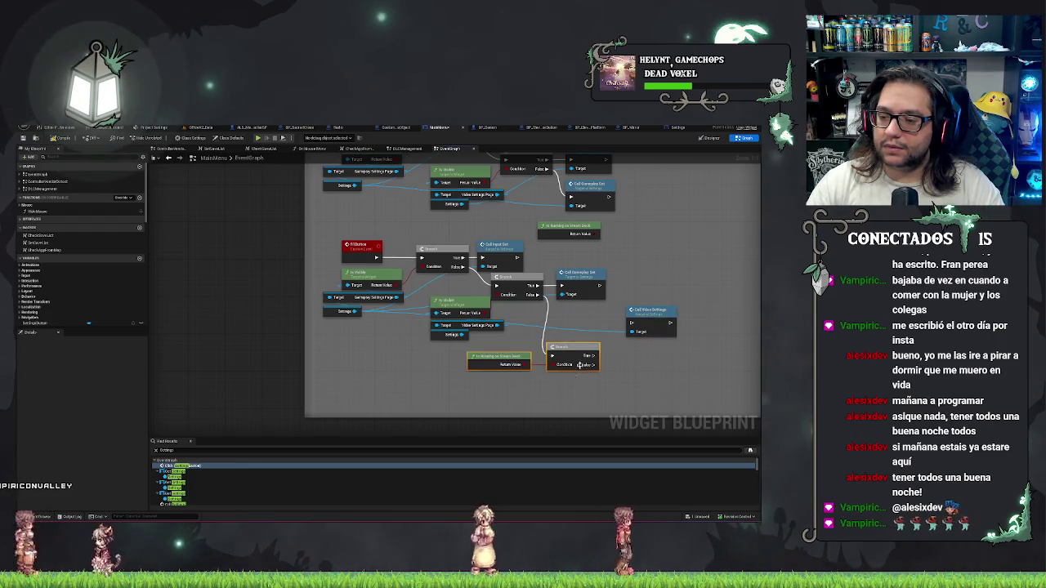
pyautogui.moveTo(609, 374); pyautogui.dragTo(490, 347)
pyautogui.moveTo(580, 354); pyautogui.dragTo(582, 337)
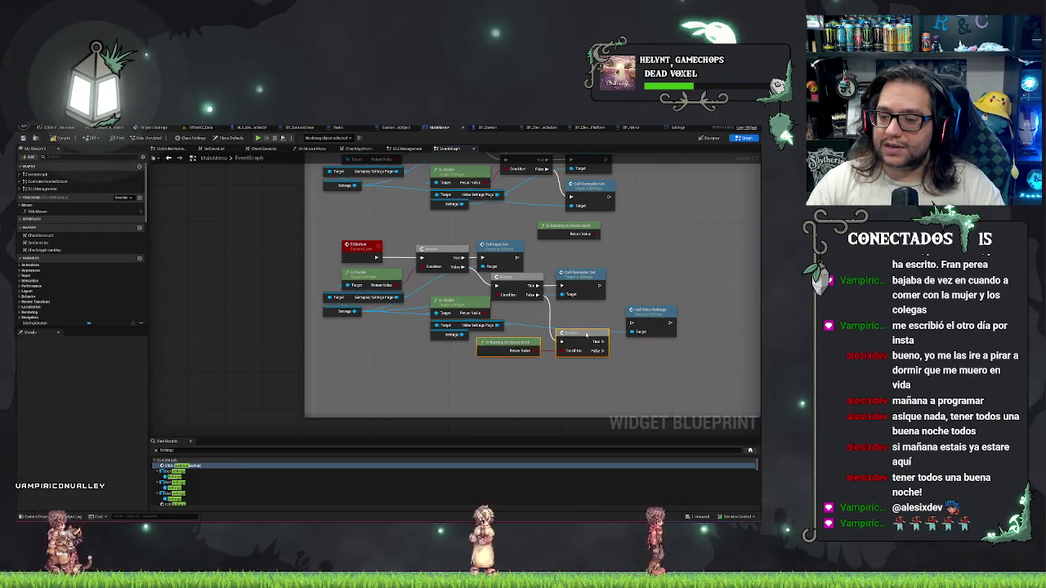
pyautogui.moveTo(645, 381); pyautogui.dragTo(612, 376)
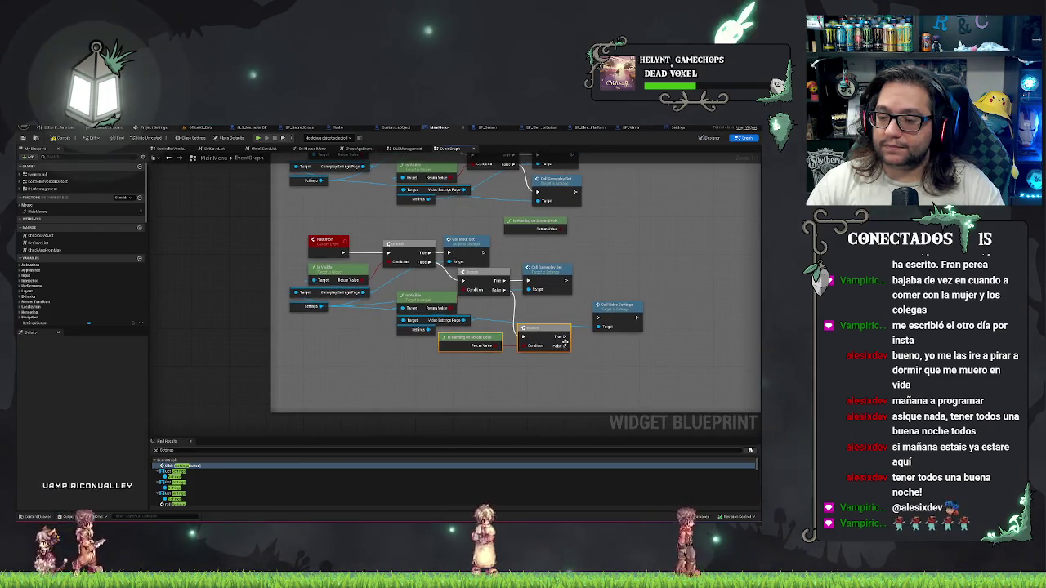
pyautogui.moveTo(623, 308); pyautogui.dragTo(621, 341)
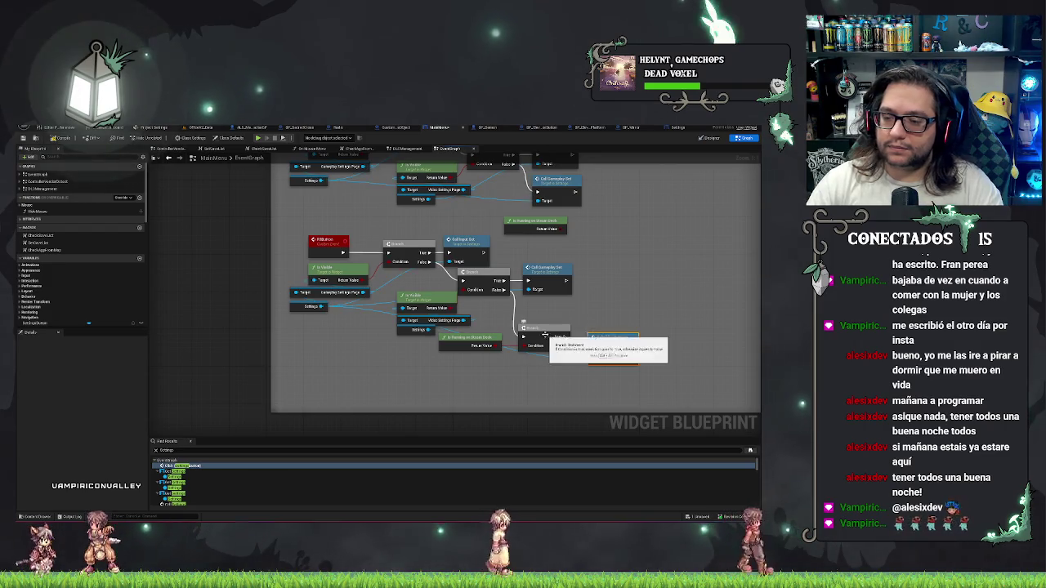
pyautogui.click(506, 269)
pyautogui.press('Home')
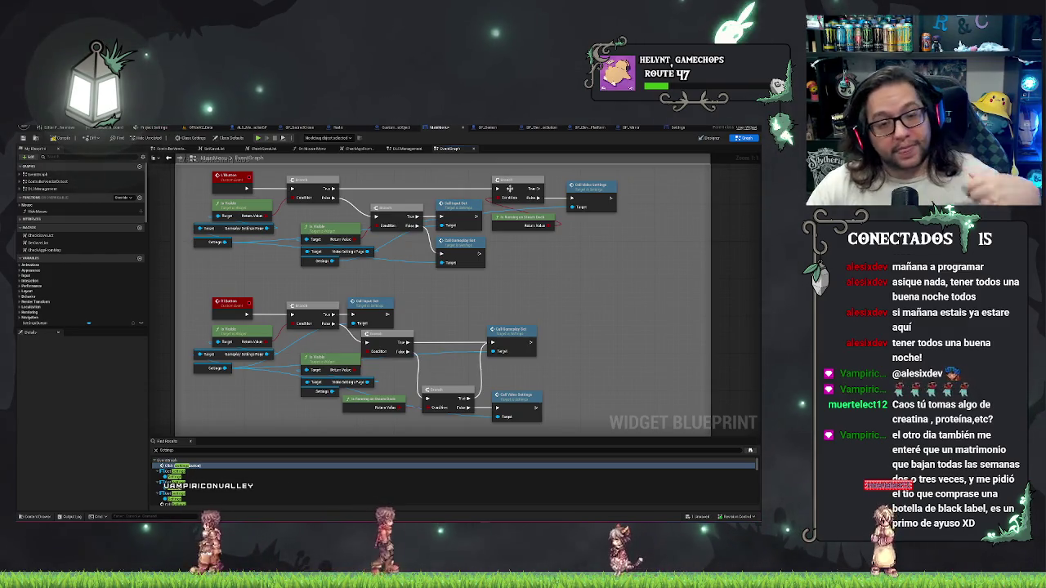
# Duplicate Call Input Set and wire the copy after the upper group's Steam Deck Branch.
pyautogui.scroll(-1, 542, 189)
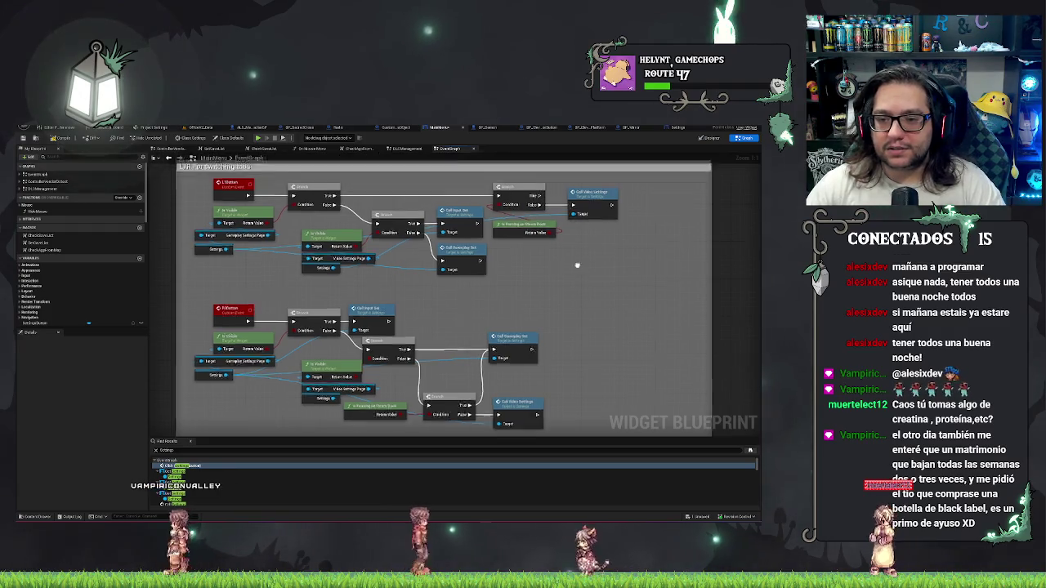
pyautogui.scroll(1, 475, 243)
pyautogui.click(464, 268)
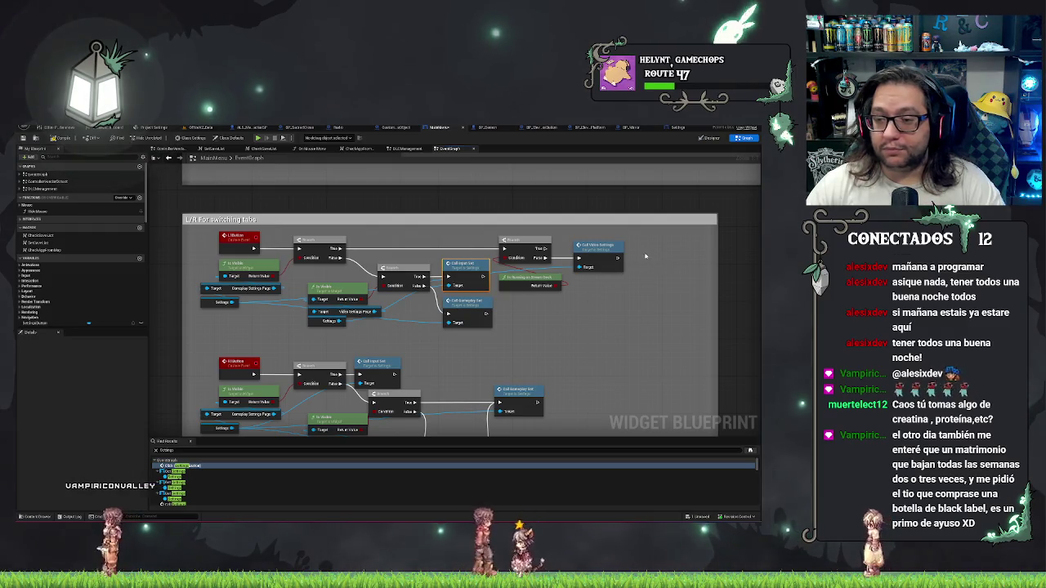
pyautogui.hotkey('ctrl', 'c')
pyautogui.hotkey('ctrl', 'v')
pyautogui.moveTo(653, 255)
pyautogui.mouseDown()
pyautogui.moveTo(649, 235)
pyautogui.moveTo(543, 248)
pyautogui.mouseUp()
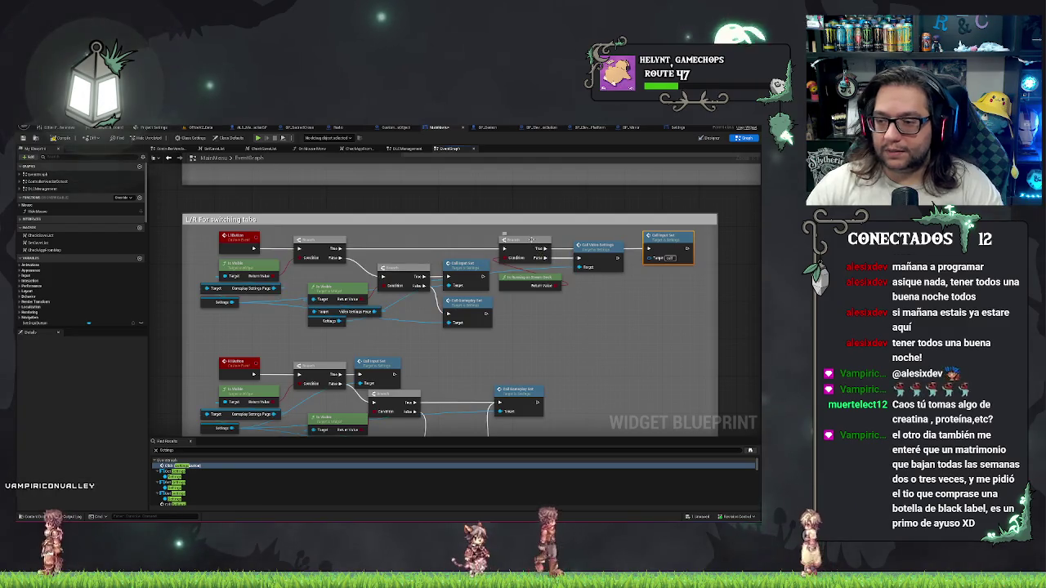
pyautogui.click(291, 283)
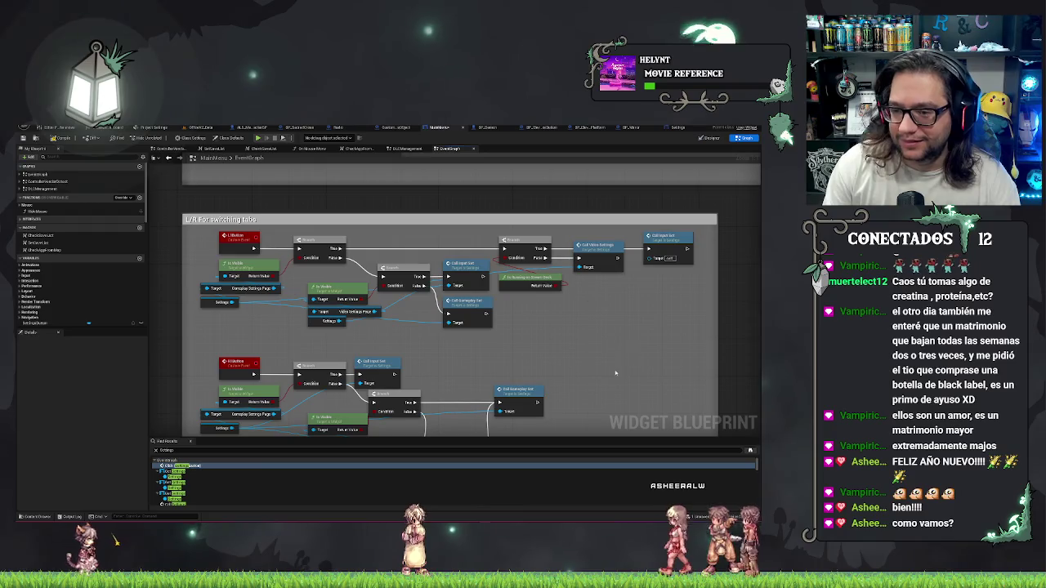
pyautogui.moveTo(615, 374); pyautogui.dragTo(499, 367)
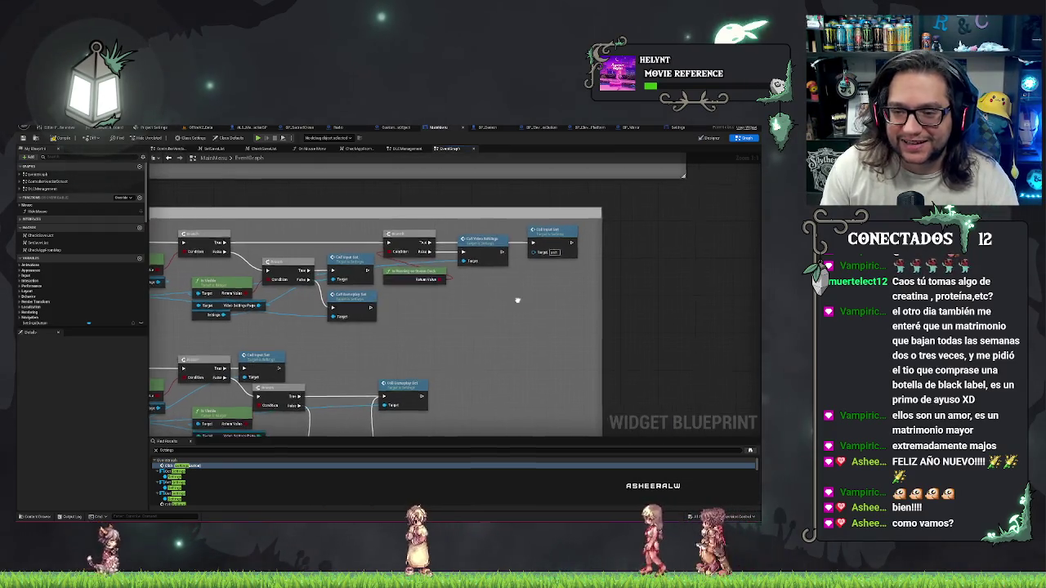
pyautogui.scroll(-4, 517, 301)
pyautogui.click(62, 137)
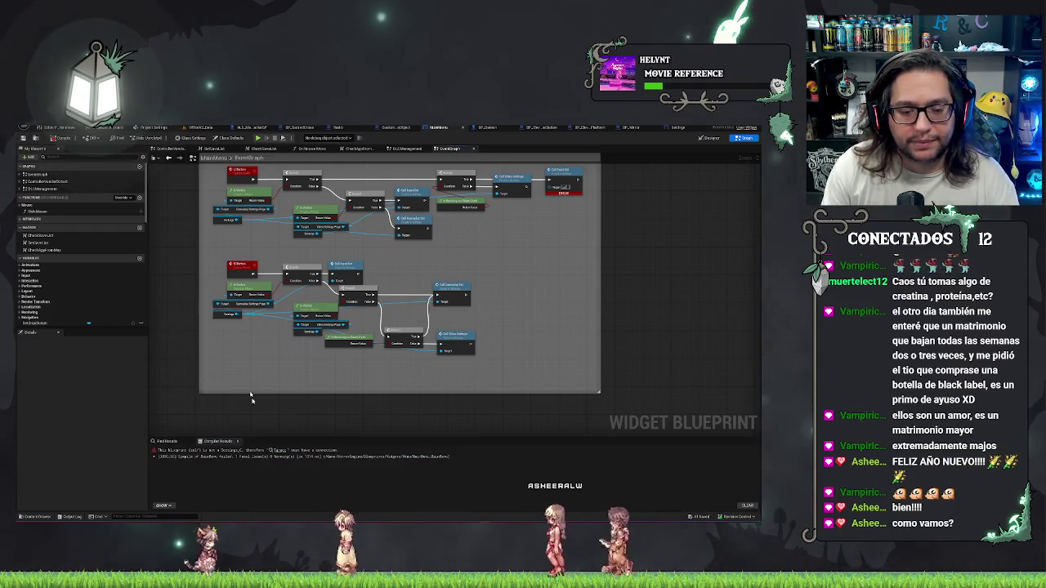
# Connect the Settings widget to Call Input Set's Target, recompile, and launch play-in-editor.
pyautogui.click(278, 450)
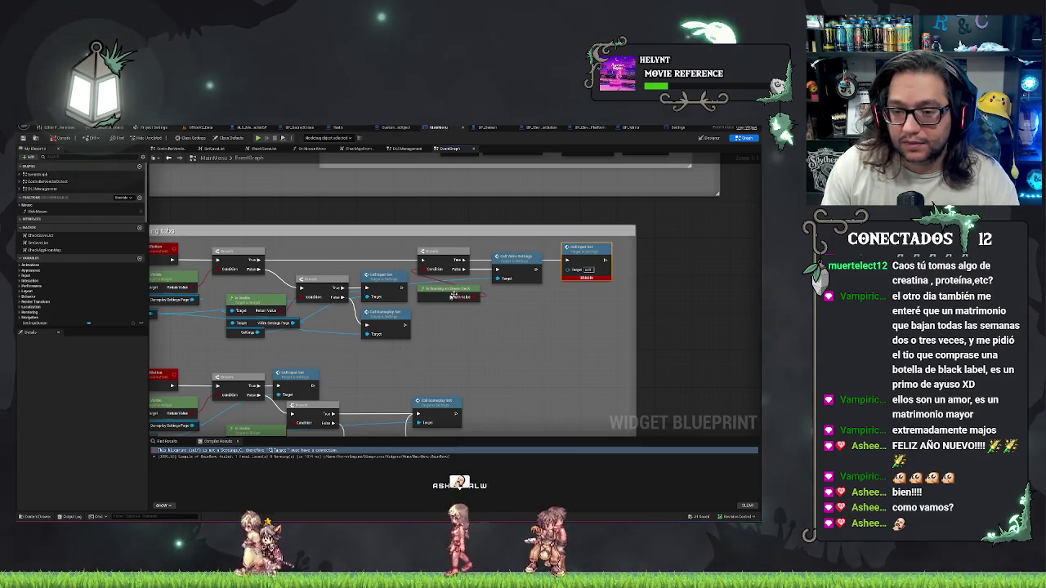
pyautogui.moveTo(253, 335)
pyautogui.mouseDown()
pyautogui.moveTo(351, 334)
pyautogui.moveTo(579, 269)
pyautogui.mouseUp()
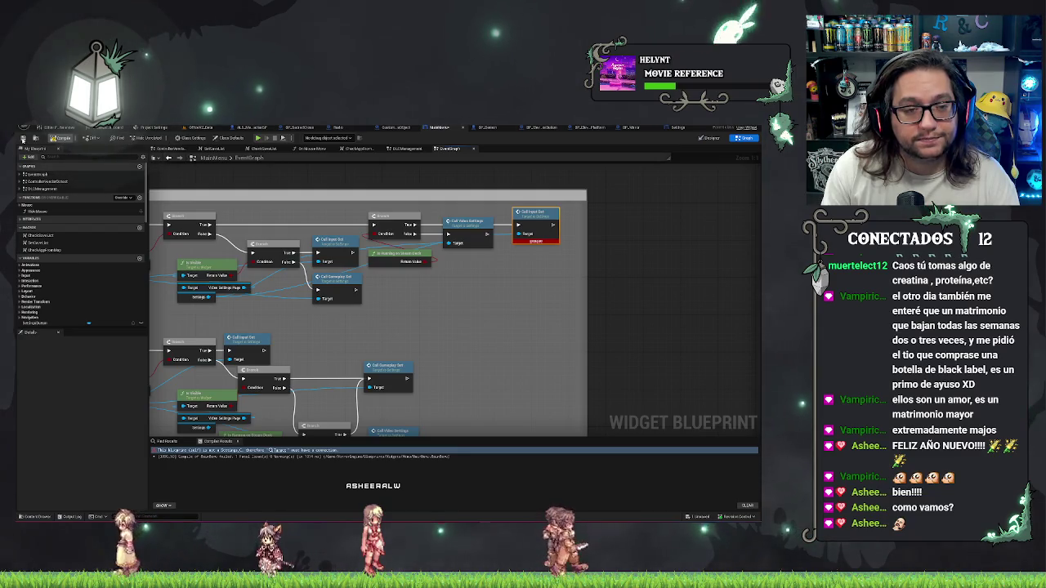
pyautogui.click(24, 139)
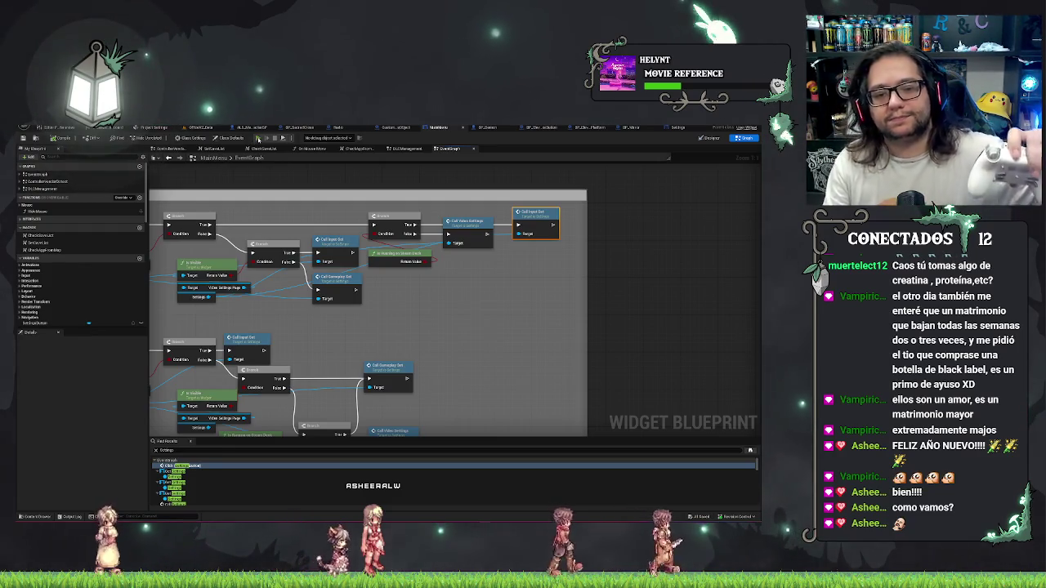
pyautogui.hotkey('alt', 'p')
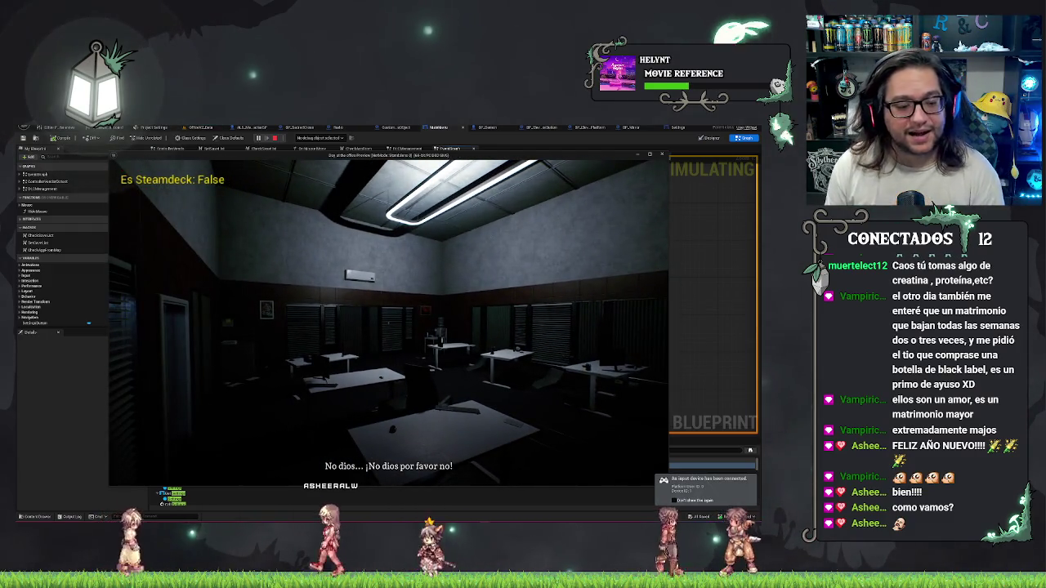
# Pause the game, open Ajustes, and flip between the game and video options pages.
pyautogui.press('Escape')
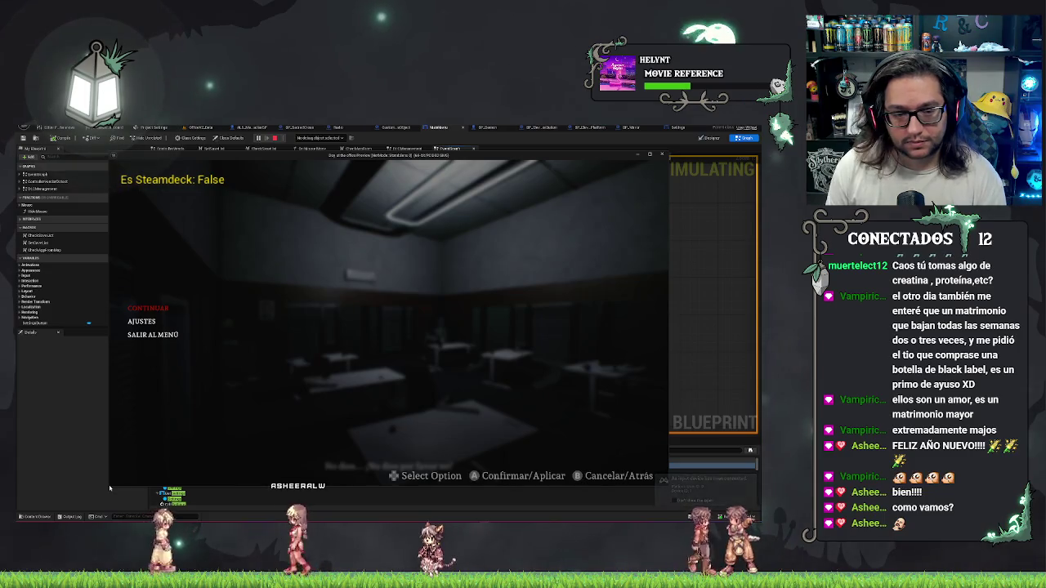
pyautogui.press('Down')
pyautogui.press('Return')
pyautogui.press('e')
pyautogui.press('e')
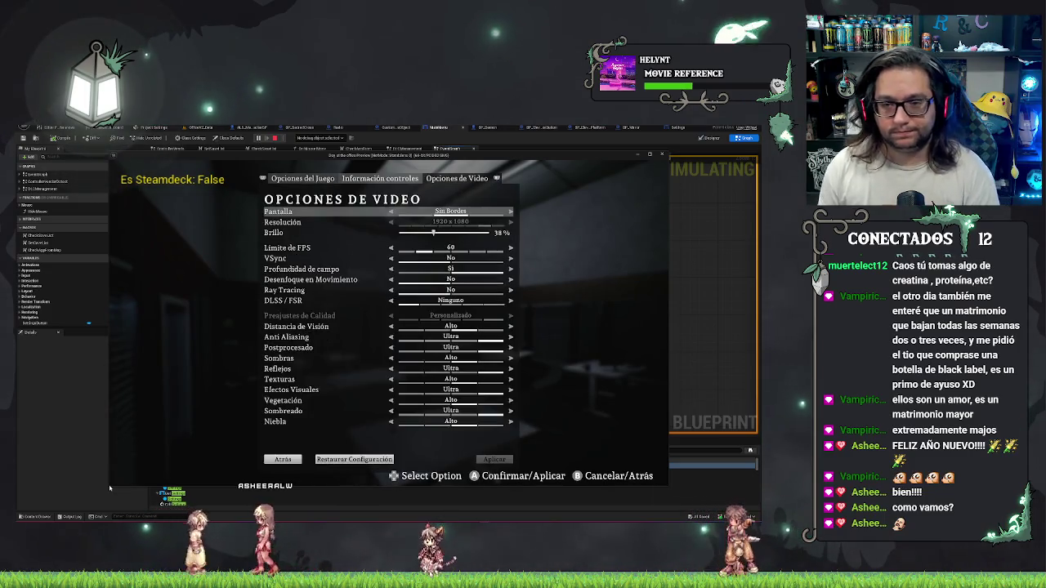
pyautogui.press('e')
pyautogui.press('q')
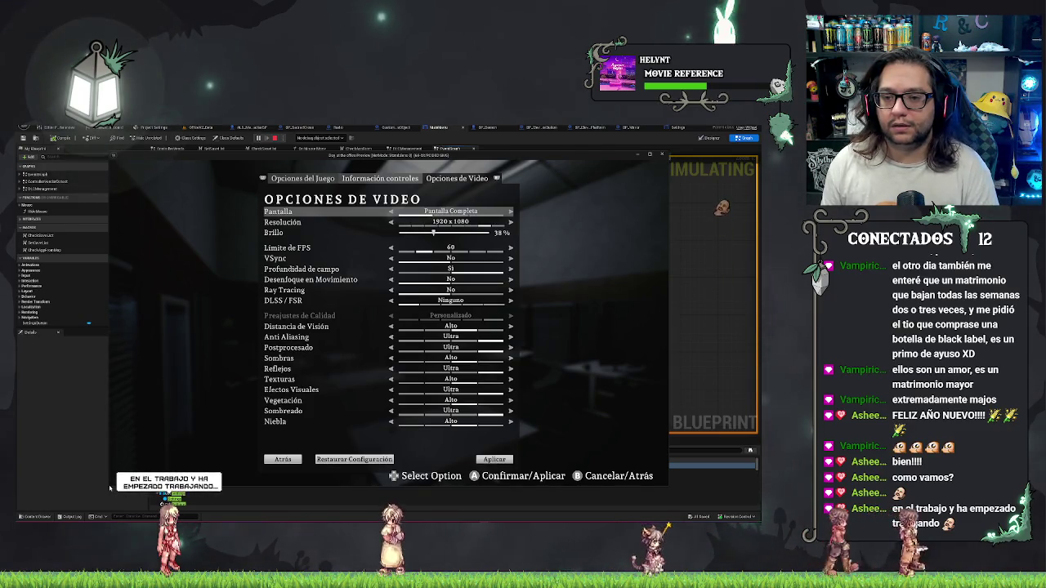
# Try the resolution and FPS limit settings, then cycle the pages toward the controls info.
pyautogui.press('Down')
pyautogui.press('Left')
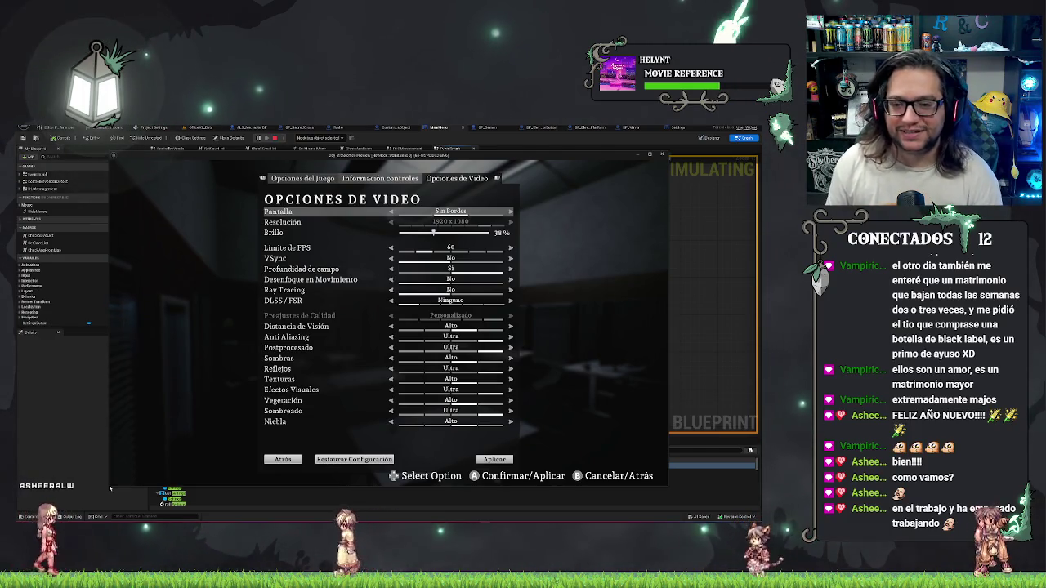
pyautogui.press('Down')
pyautogui.press('Down')
pyautogui.press('Down')
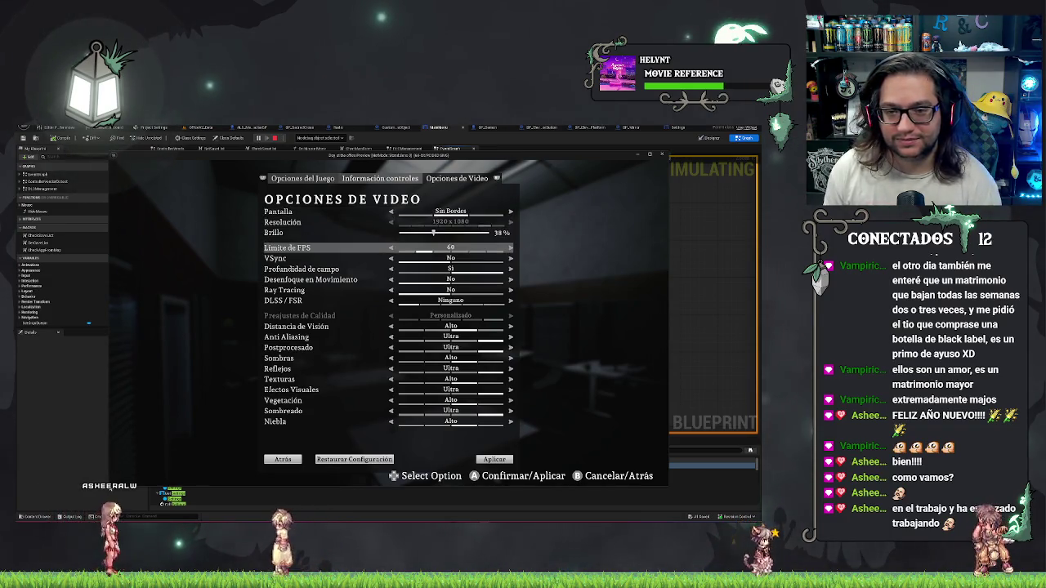
pyautogui.press('q')
pyautogui.press('q')
pyautogui.press('q')
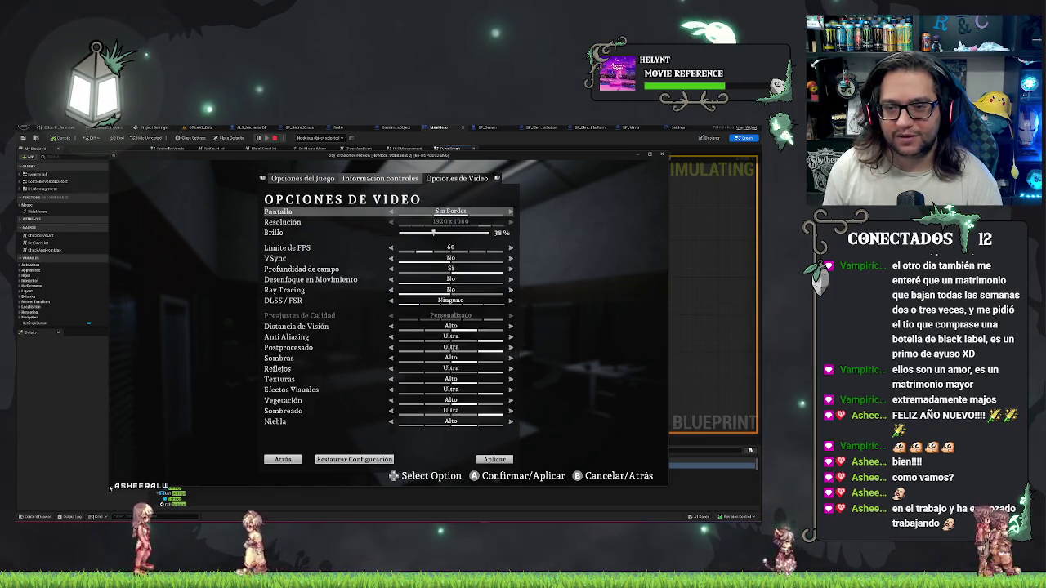
pyautogui.press('e')
pyautogui.press('e')
pyautogui.press('e')
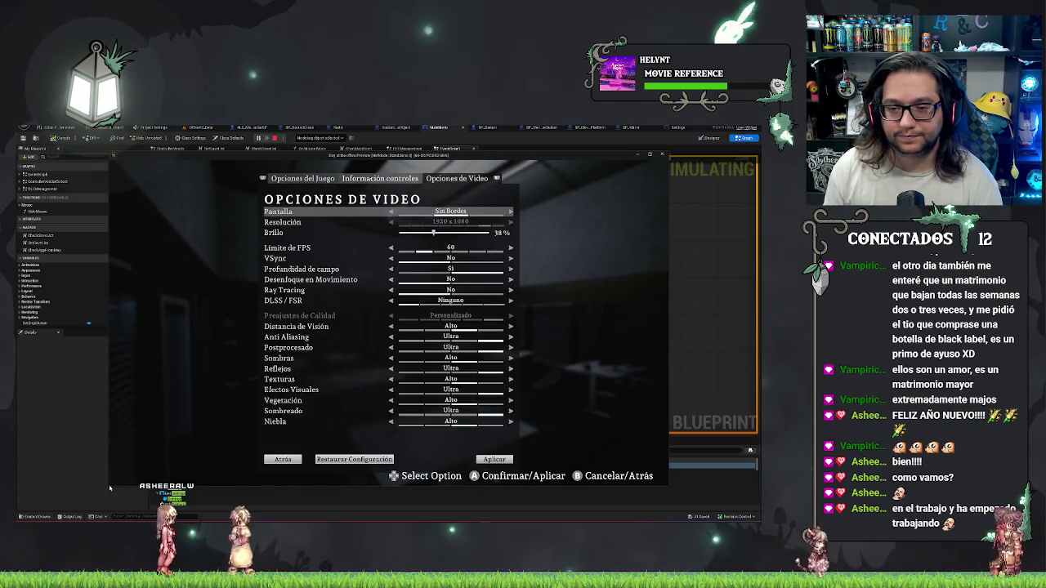
pyautogui.press('e')
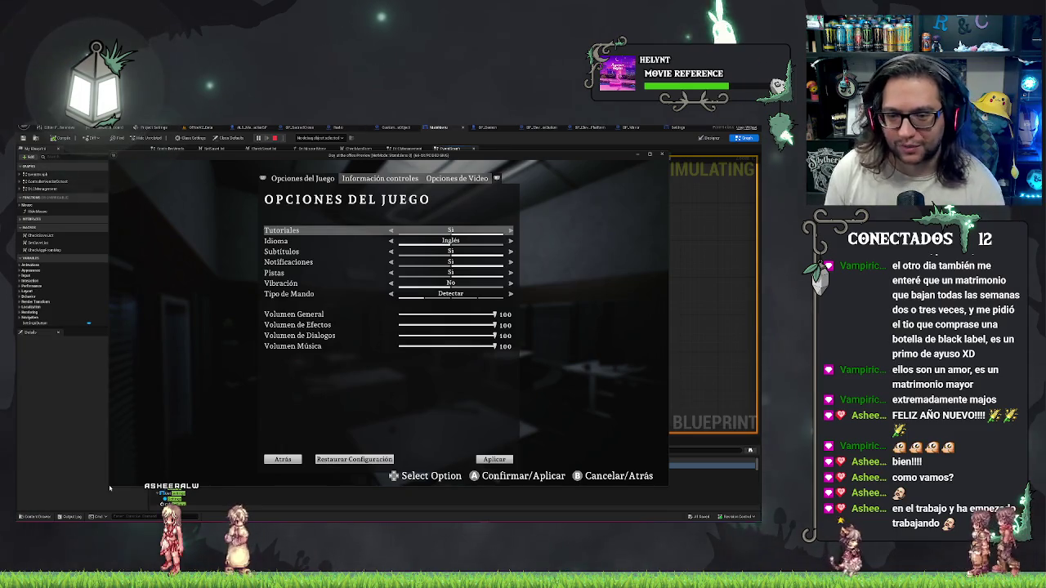
# Cycle through the video, controls and game options pages.
pyautogui.press('q')
pyautogui.press('e')
pyautogui.press('e')
pyautogui.press('e')
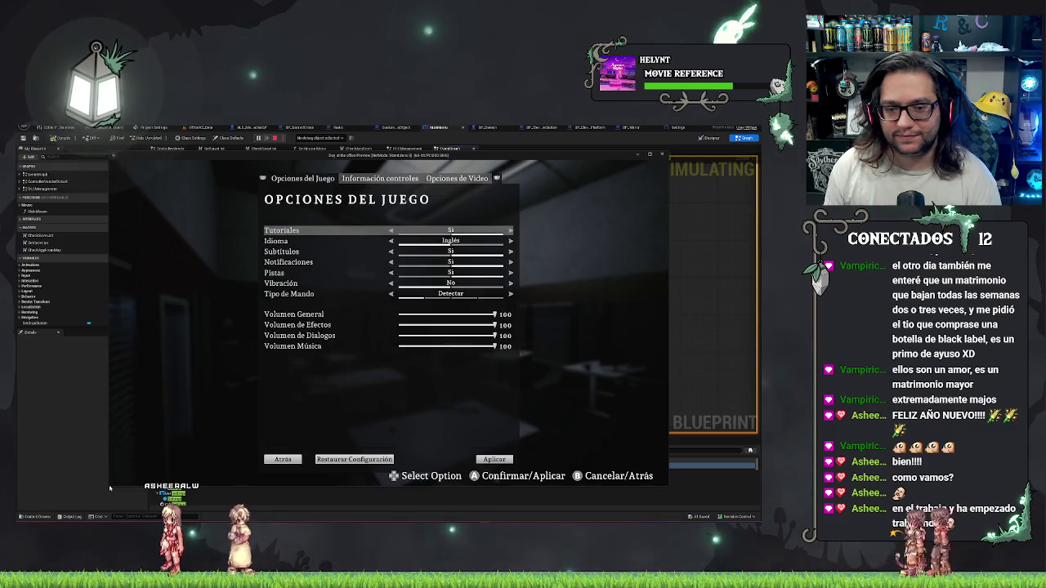
pyautogui.press('q')
pyautogui.press('q')
pyautogui.press('q')
pyautogui.press('q')
pyautogui.press('q')
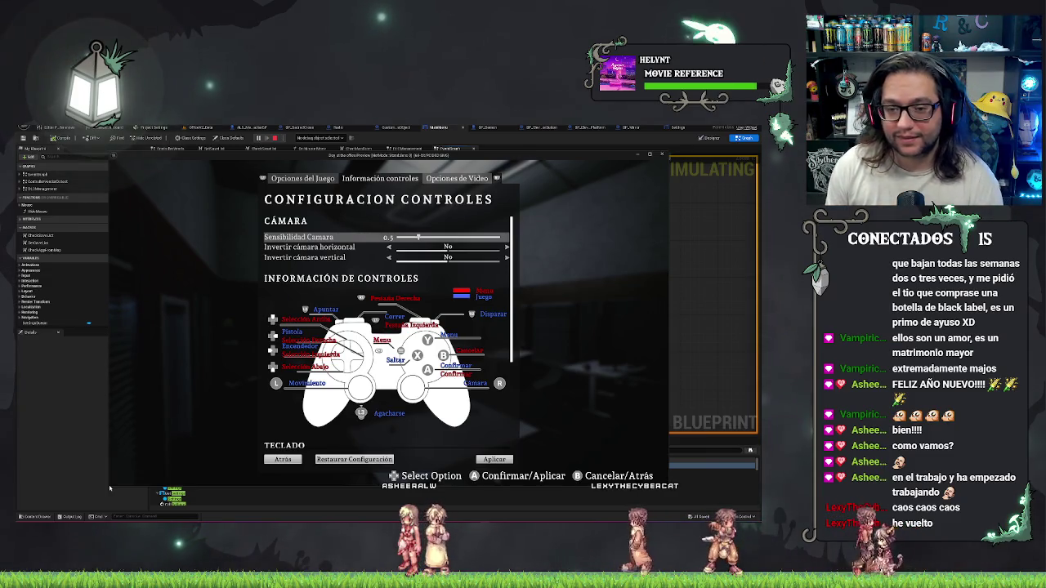
pyautogui.press('q')
# Move focus around the settings rows, then leave the settings for the pause menu.
pyautogui.press('Up')
pyautogui.press('Right')
pyautogui.press('Right')
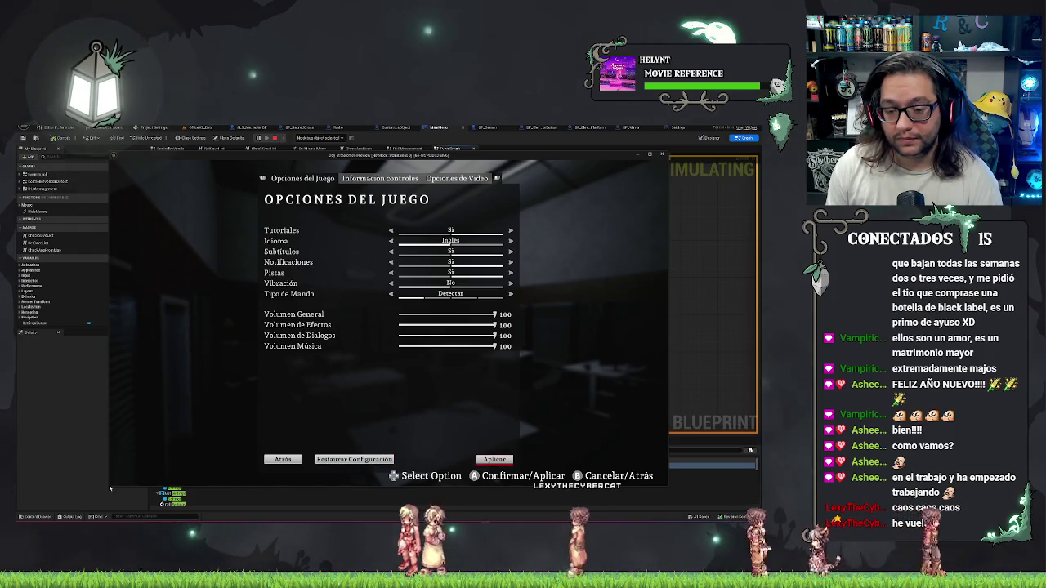
pyautogui.press('Down')
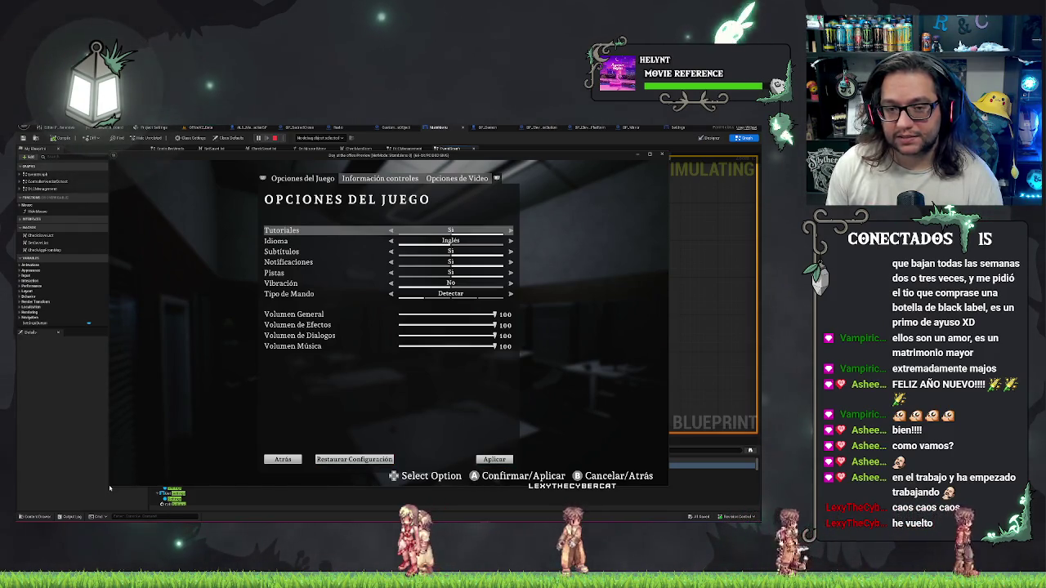
pyautogui.press('Up')
pyautogui.press('Down')
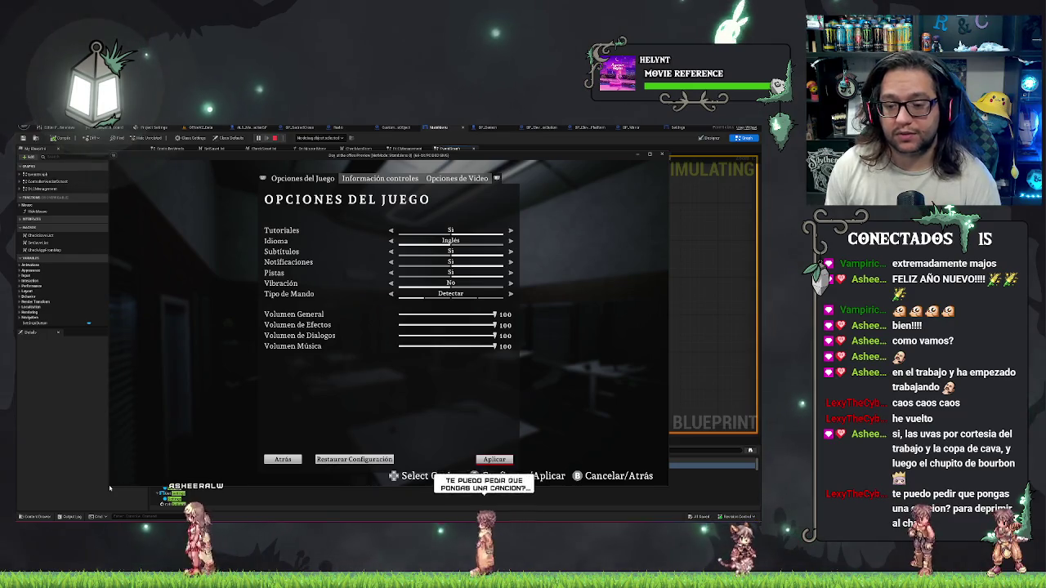
pyautogui.press('Left')
pyautogui.press('Left')
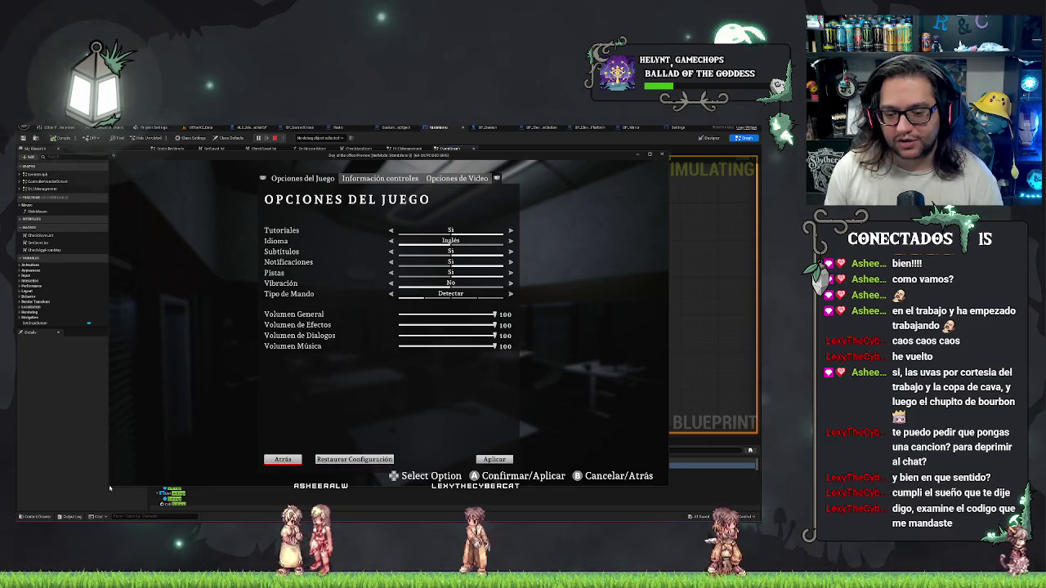
pyautogui.press('Escape')
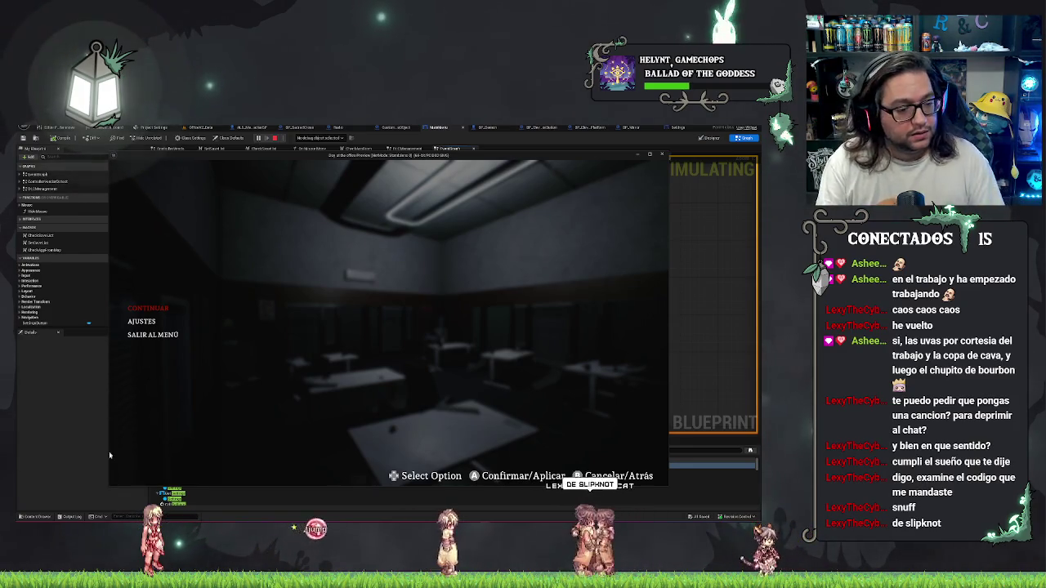
# Stop the play session and return to the OfficeV2_Beta level editor tab.
pyautogui.press('Escape')
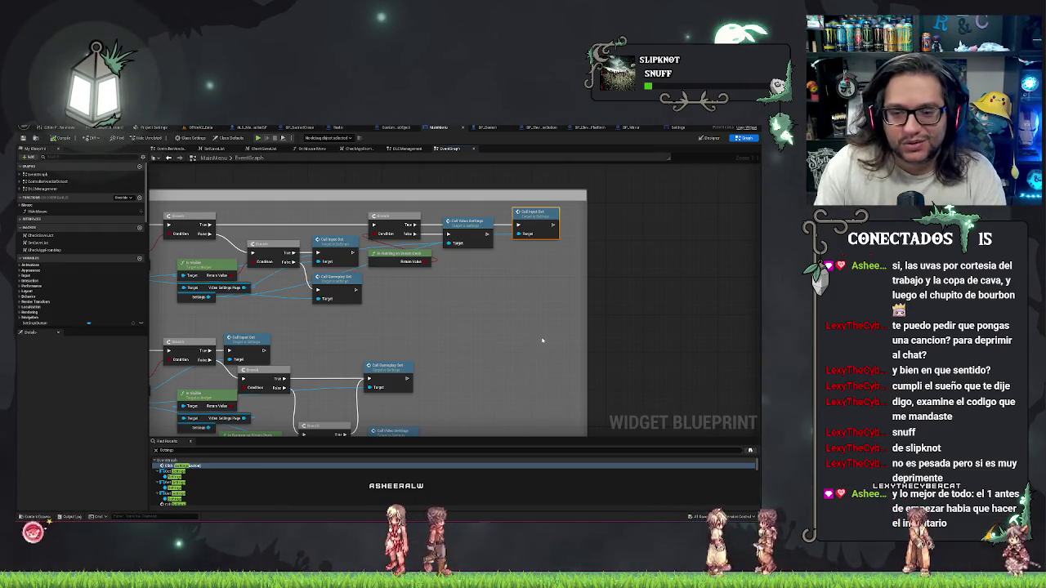
pyautogui.moveTo(424, 313); pyautogui.dragTo(515, 287)
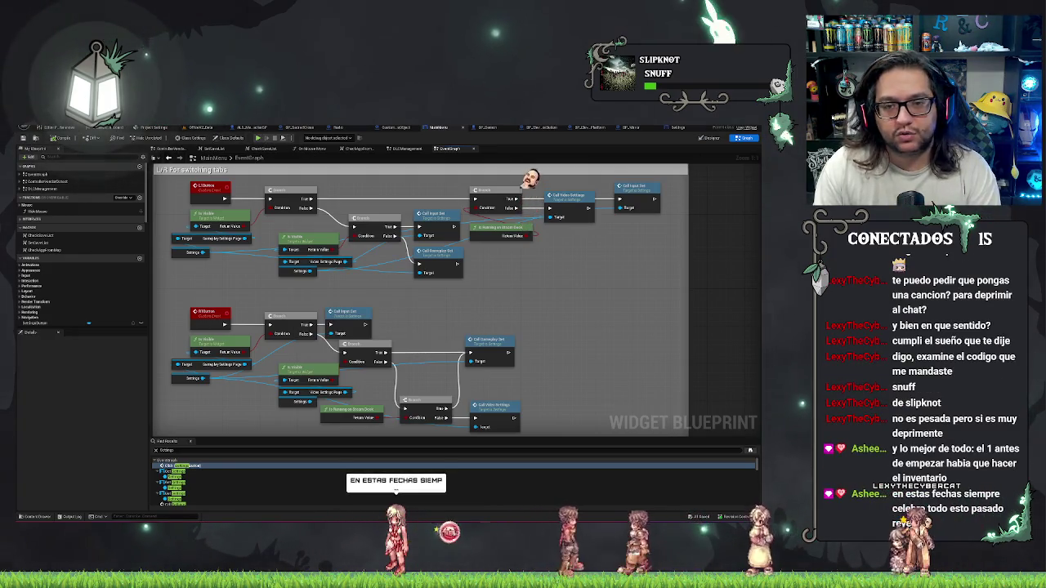
pyautogui.click(200, 127)
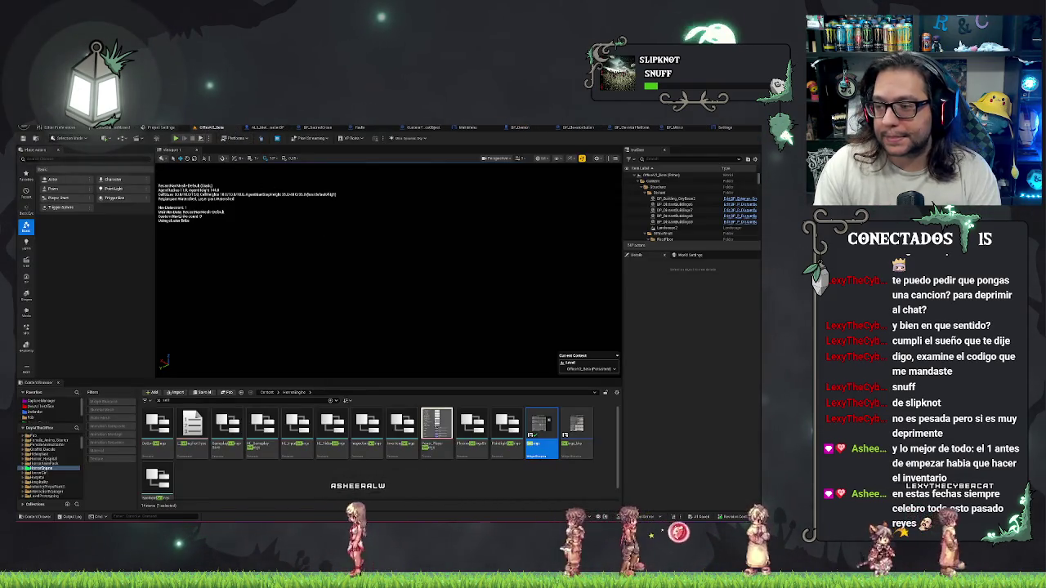
# Package the project for Windows and display the packaging output log.
pyautogui.click(242, 139)
pyautogui.moveTo(261, 203)
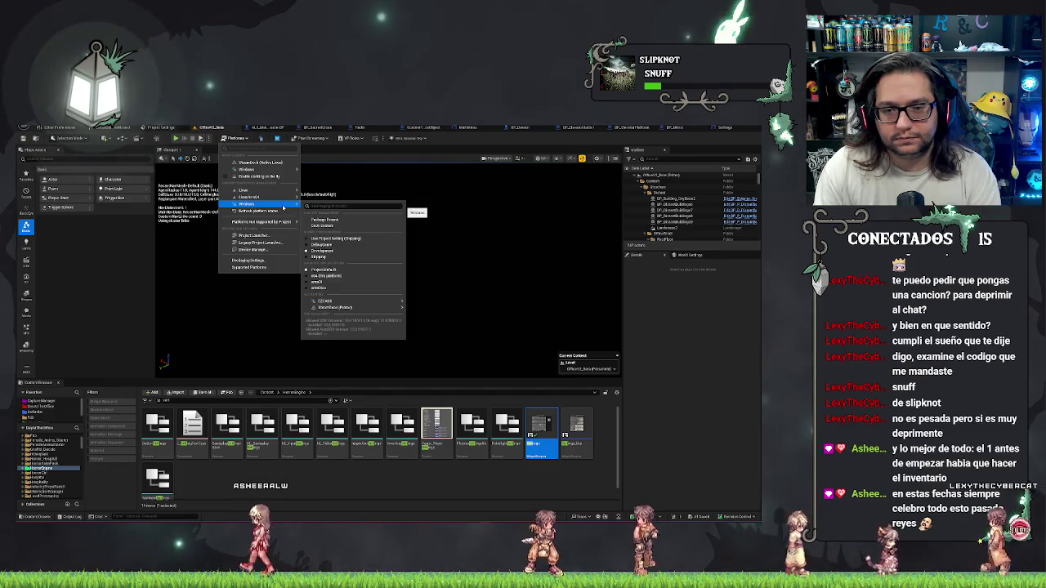
pyautogui.press('Escape')
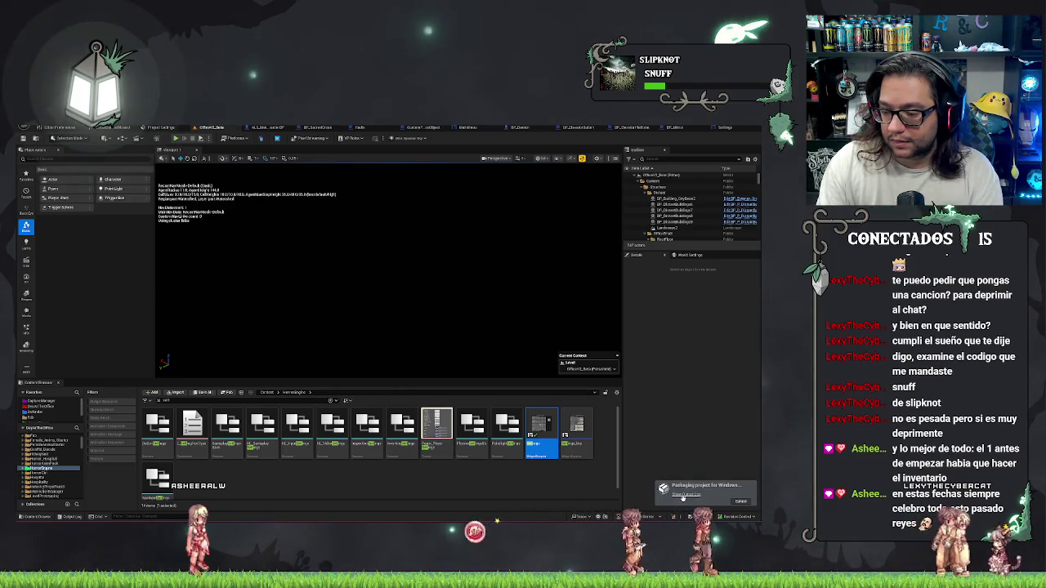
pyautogui.click(683, 496)
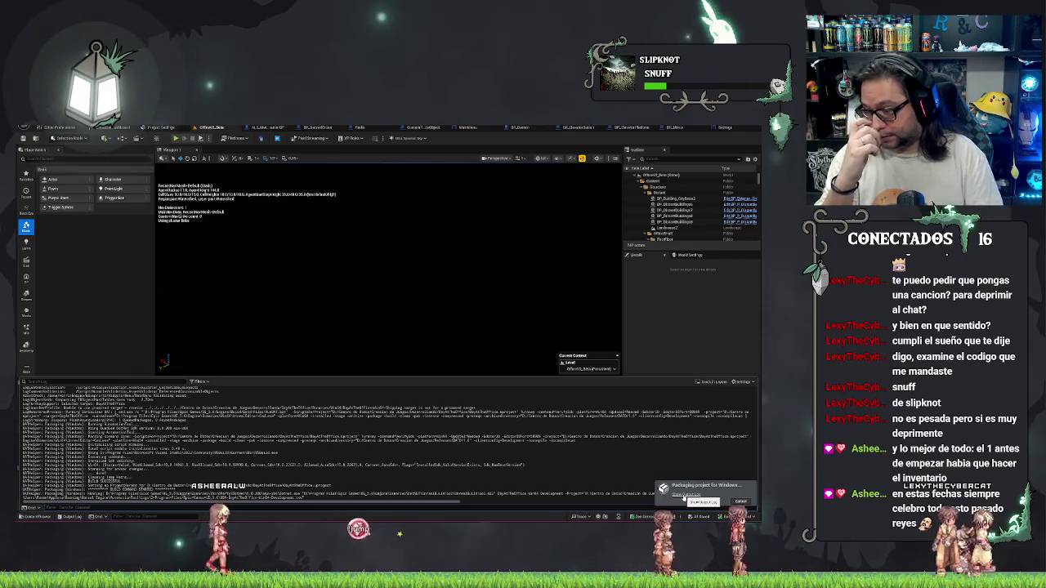